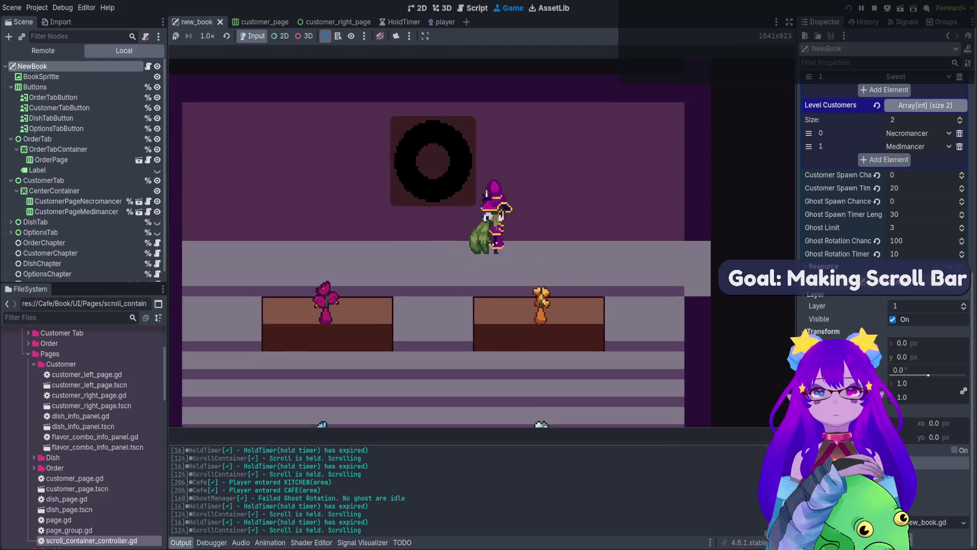
- Open and close the recipe book in the running game with E, then stop the test run
key("e")
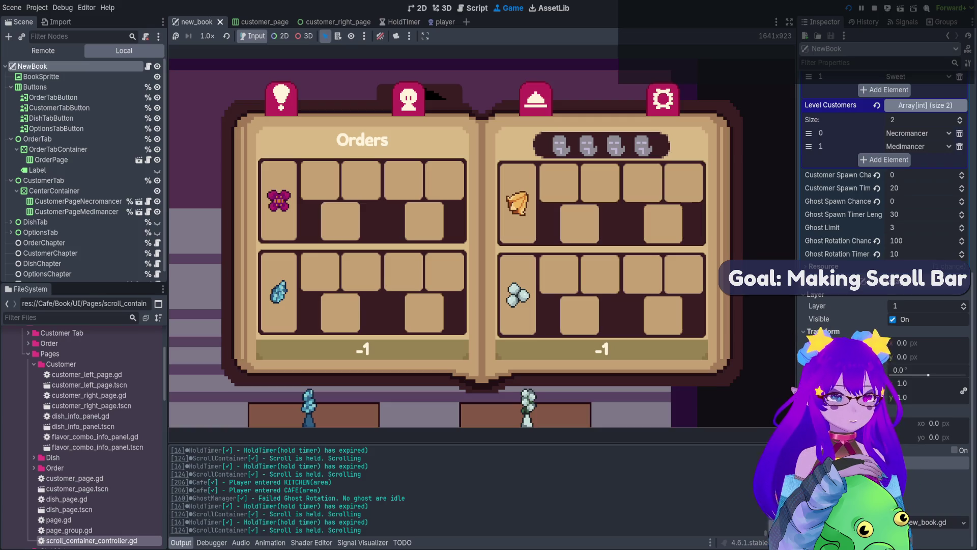
key("e")
left_click(874, 9)
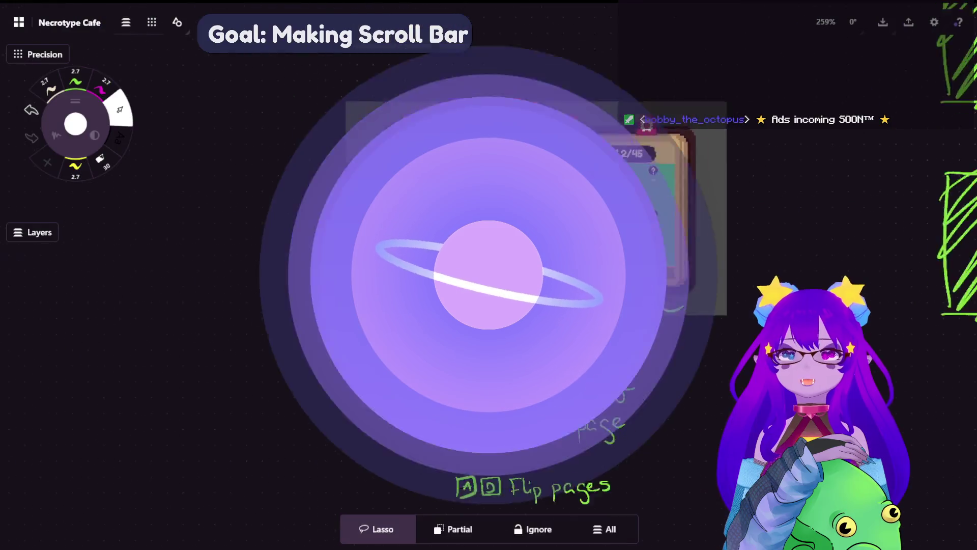
- Lasso the lower 'A D Flip pages' note and move it up beneath 'Tab Exit page'
scroll(617, 271, "right", 3)
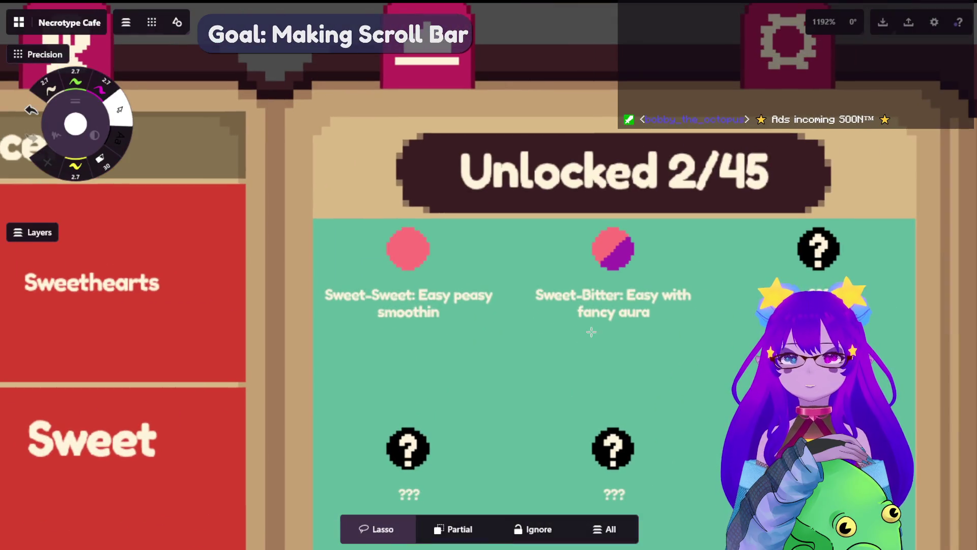
scroll(540, 315, "down", 5)
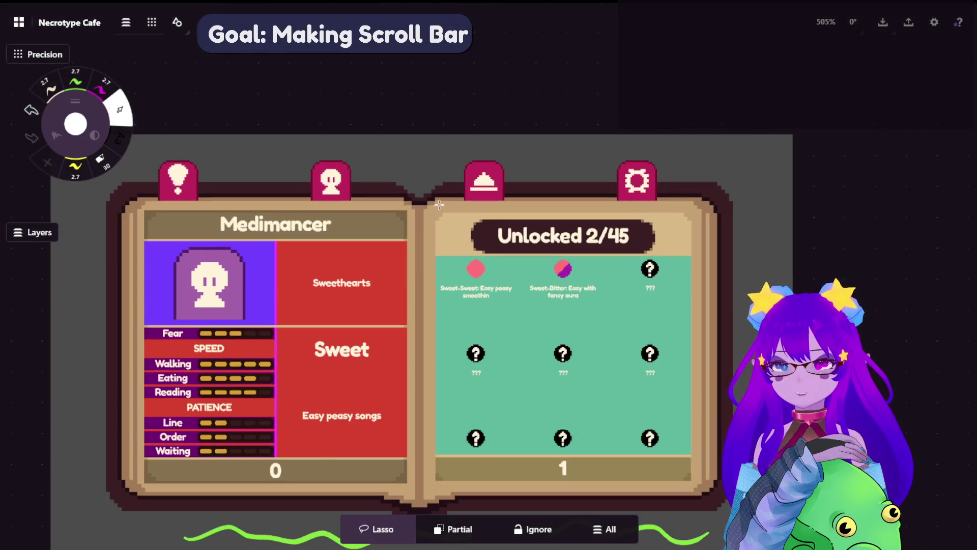
scroll(442, 249, "down", 2)
scroll(475, 205, "down", 4)
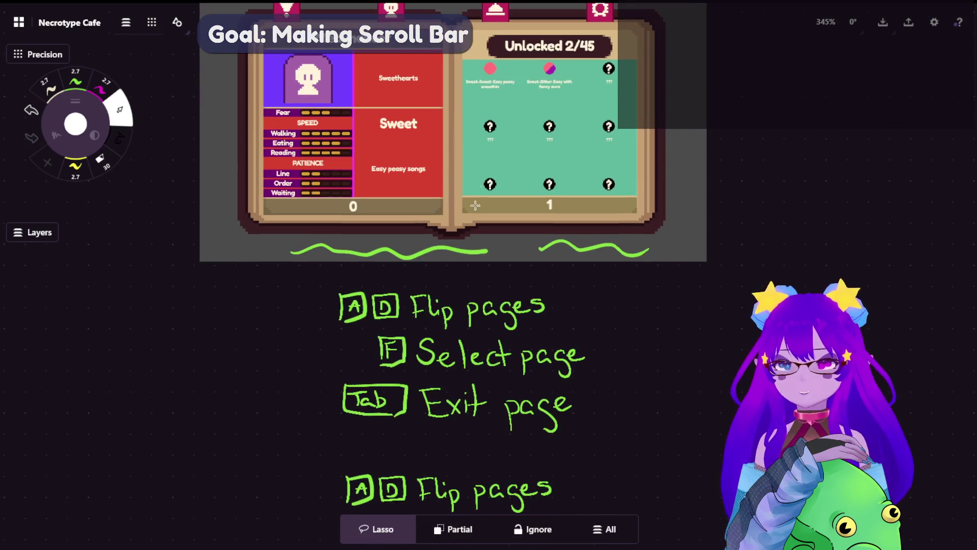
left_click(103, 86)
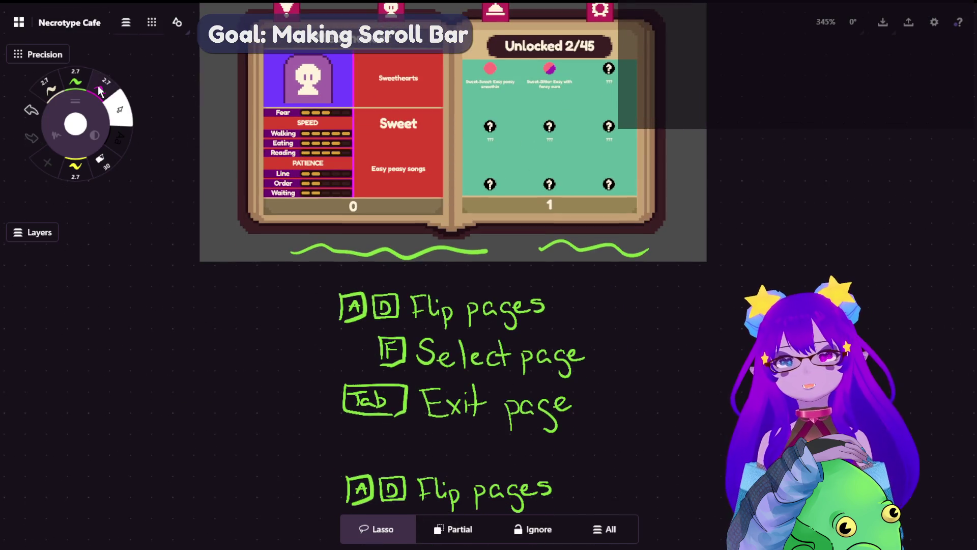
left_click(122, 106)
mouse_move(611, 479)
left_mouse_down()
mouse_move(340, 470)
mouse_move(346, 517)
mouse_move(570, 538)
mouse_move(613, 486)
mouse_move(602, 463)
left_mouse_up()
left_click(709, 334)
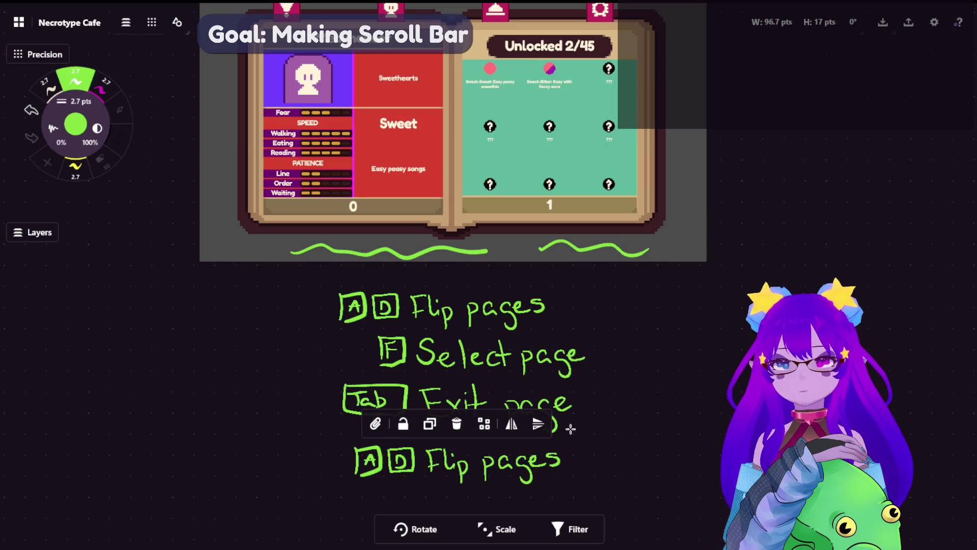
scroll(570, 396, "down", 3)
scroll(605, 389, "up", 3)
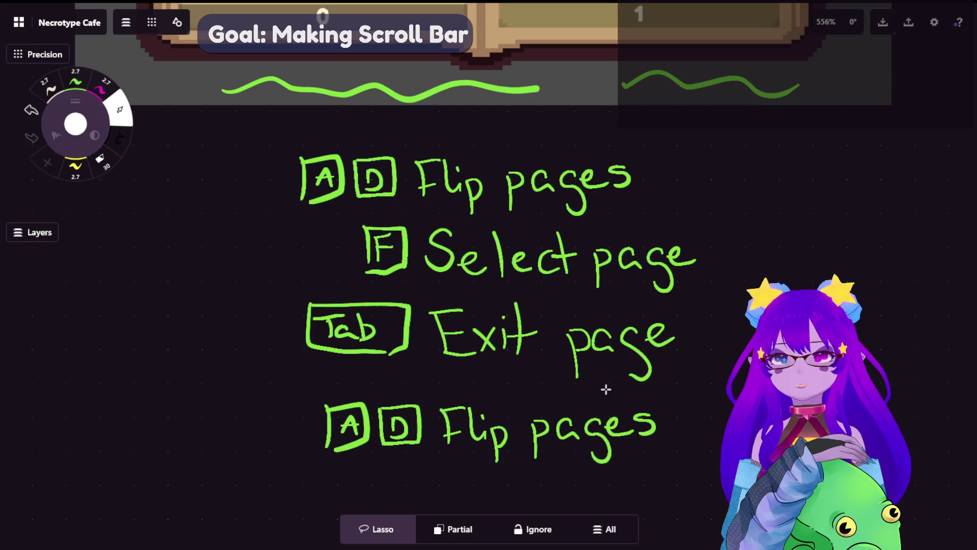
- Erase the start of the bottom 'Flip' note and shift 'pages' right to make room
key("e")
mouse_move(450, 438)
left_mouse_down()
mouse_move(482, 426)
mouse_move(482, 445)
mouse_move(460, 433)
left_mouse_up()
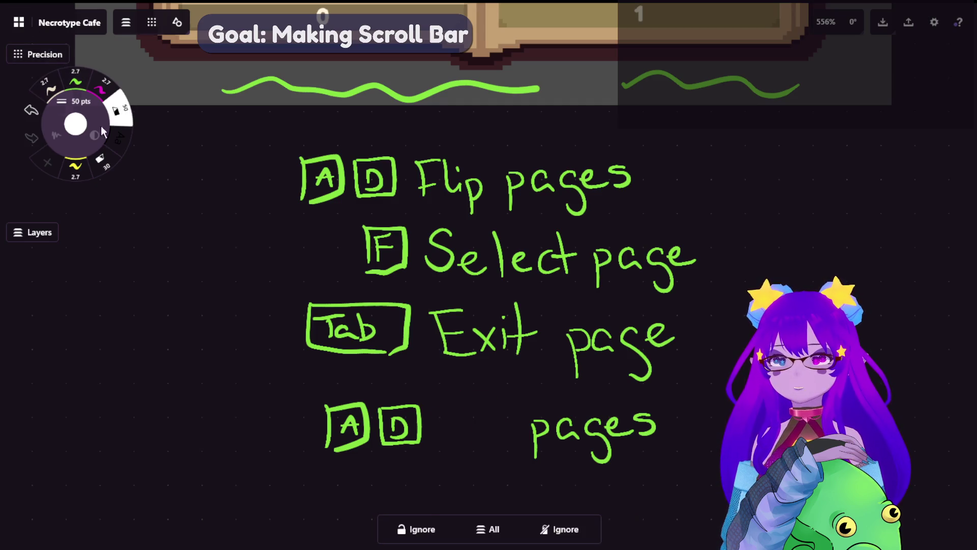
left_click(49, 88)
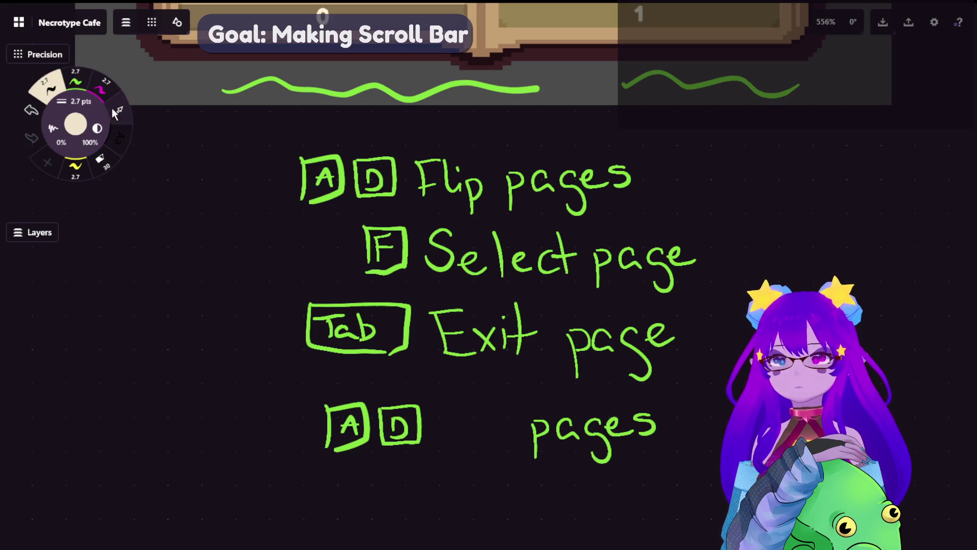
left_click(116, 112)
left_click_drag(660, 403, 697, 419)
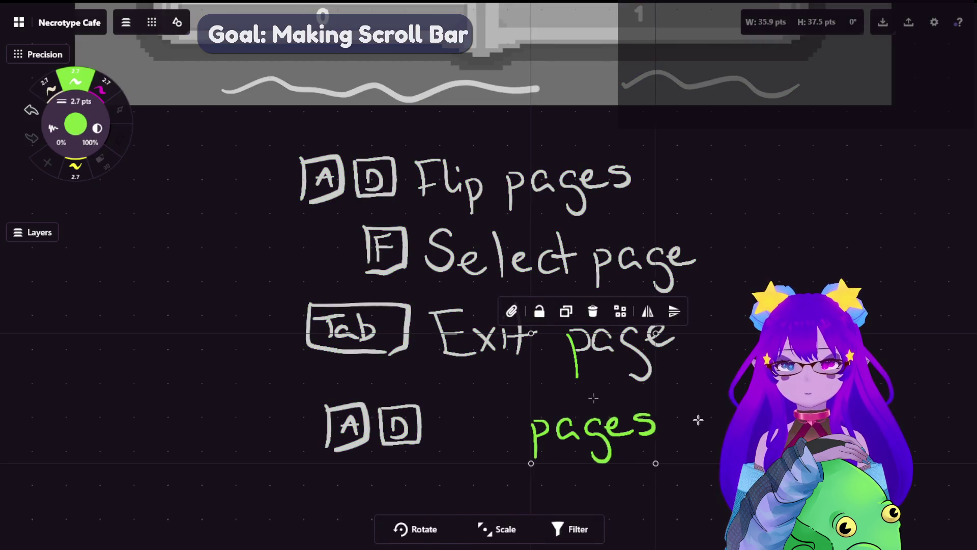
left_click_drag(565, 397, 749, 393)
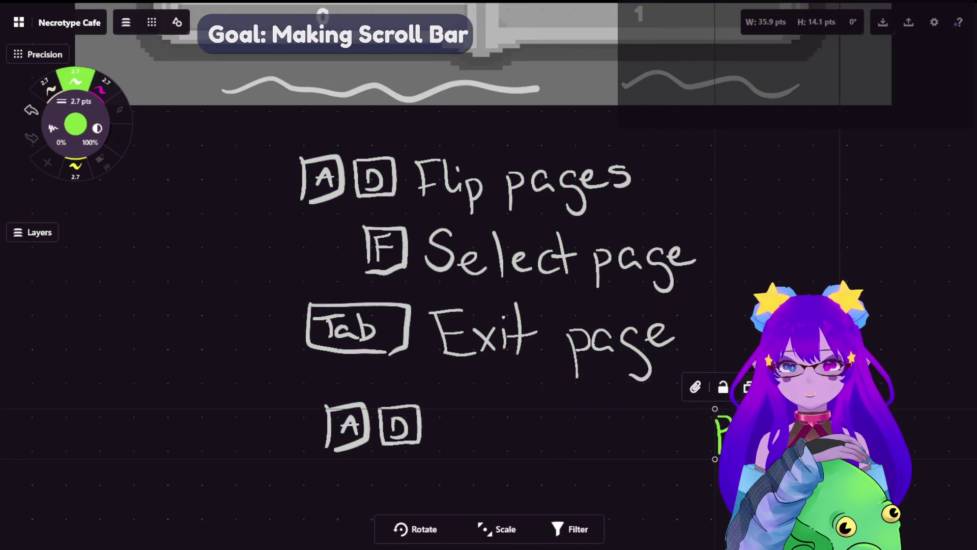
key("Escape")
- Handwrite 'Navigate' in green after the key boxes
mouse_move(451, 446)
left_mouse_down()
mouse_move(452, 425)
mouse_move(478, 396)
mouse_move(489, 436)
mouse_move(520, 435)
mouse_move(527, 478)
left_mouse_up()
left_click(524, 421)
left_click_drag(574, 433, 590, 450)
left_click_drag(588, 411, 586, 456)
mouse_move(580, 432)
left_mouse_down()
mouse_move(596, 430)
mouse_move(606, 447)
mouse_move(635, 441)
left_mouse_up()
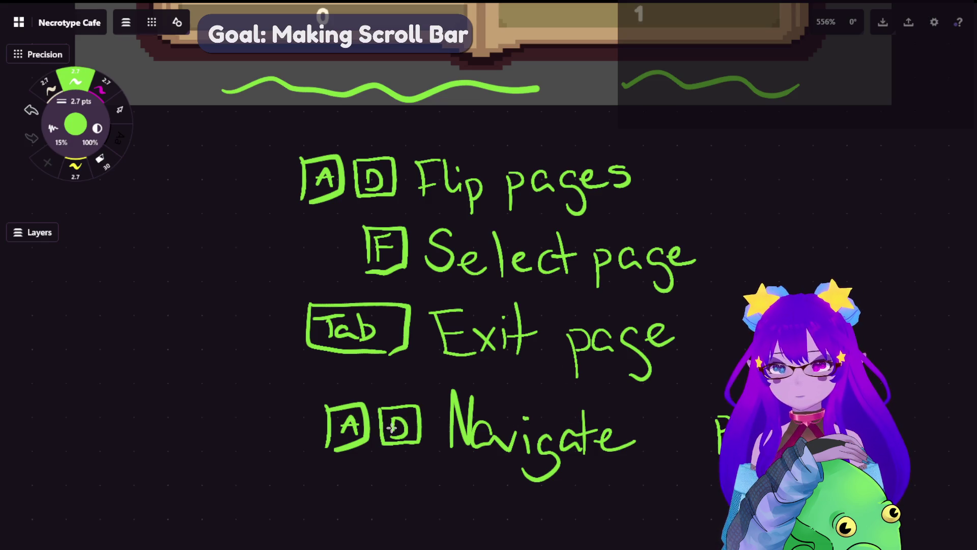
- Replace the A/D letters in the key boxes with W and S
key("e")
left_click_drag(349, 432, 368, 404)
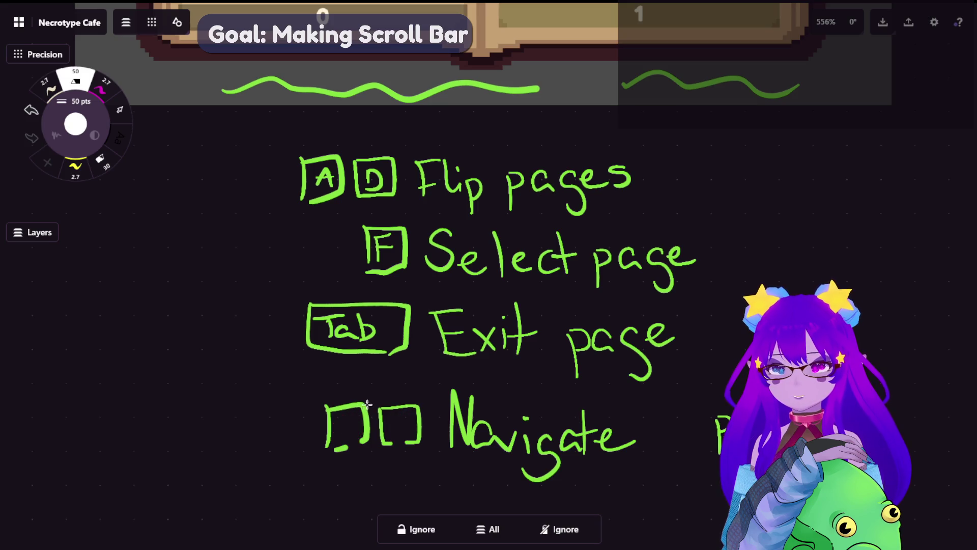
left_click(101, 89)
left_click(75, 78)
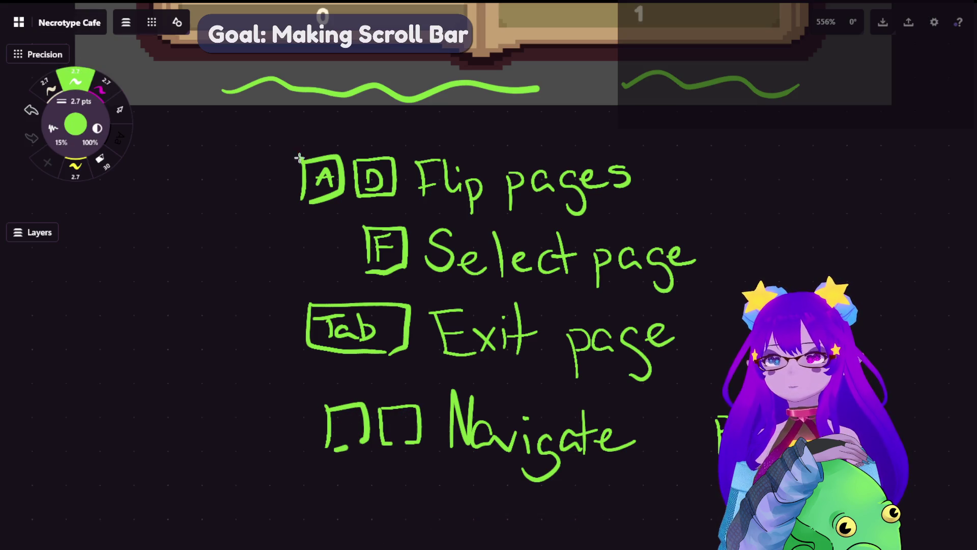
mouse_move(343, 428)
left_mouse_down()
mouse_move(351, 413)
mouse_move(406, 427)
mouse_move(393, 439)
left_mouse_up()
left_click(120, 110)
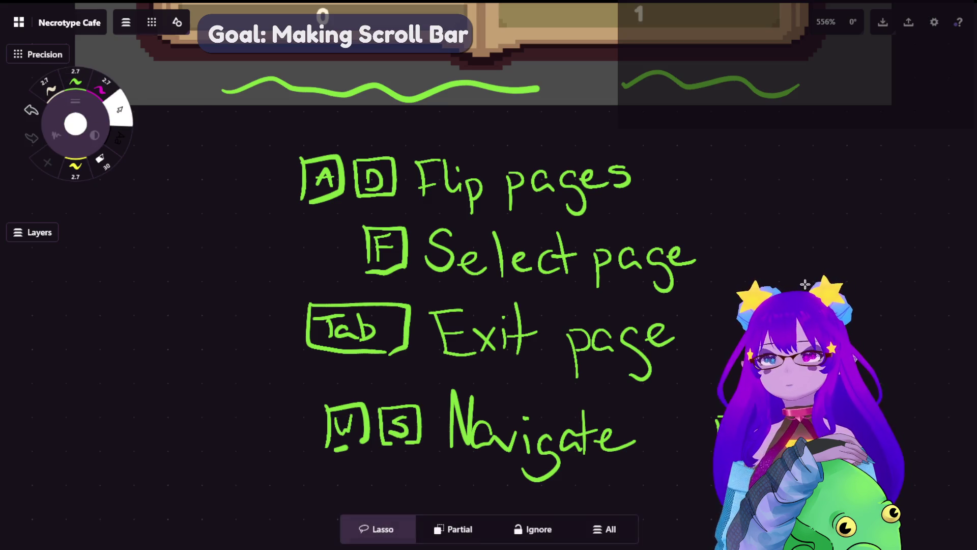
- Rewrite 'pages' after 'Navigate' to complete the note
left_click_drag(658, 458, 679, 427)
left_click_drag(705, 425, 717, 460)
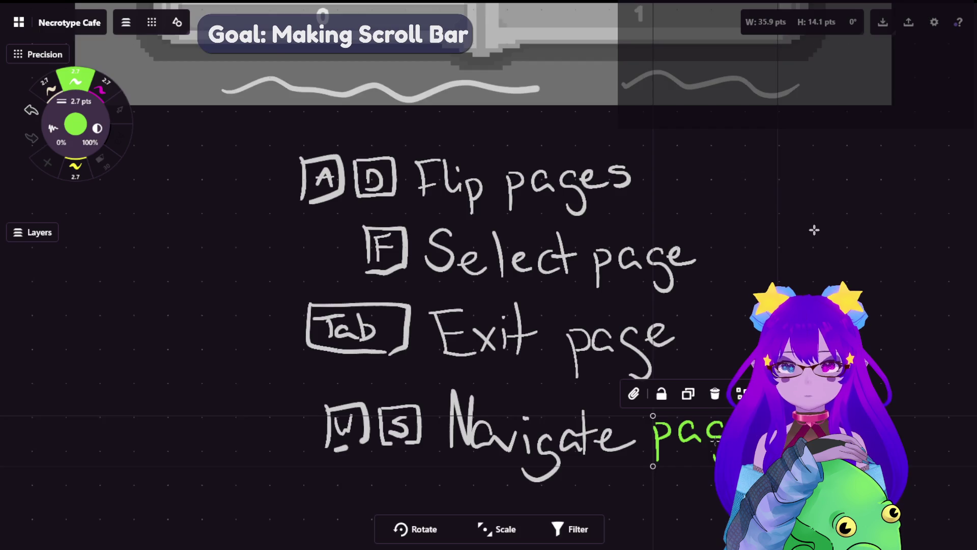
left_click(119, 109)
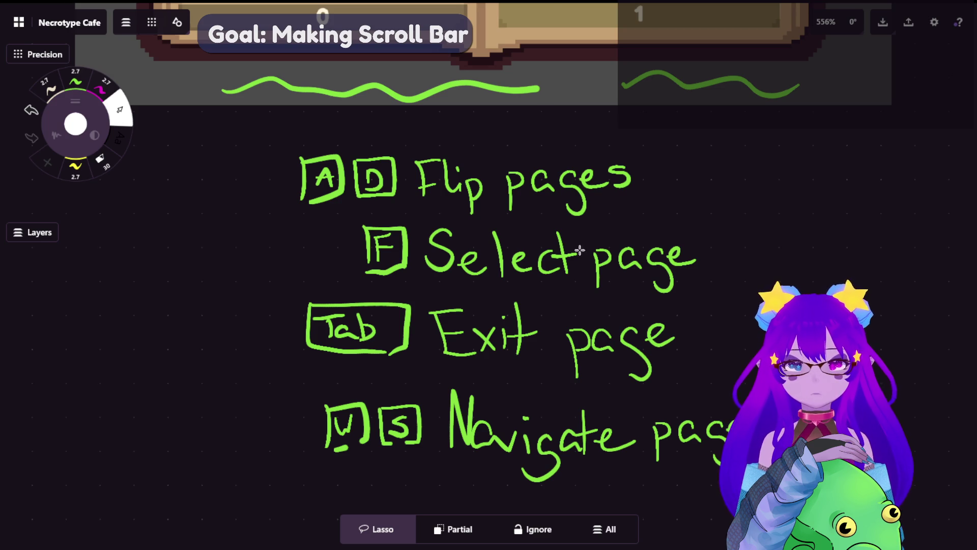
scroll(588, 253, "down", 5)
- Scroll and pan across the canvas past the recipe-page screenshots
scroll(588, 253, "down", 5)
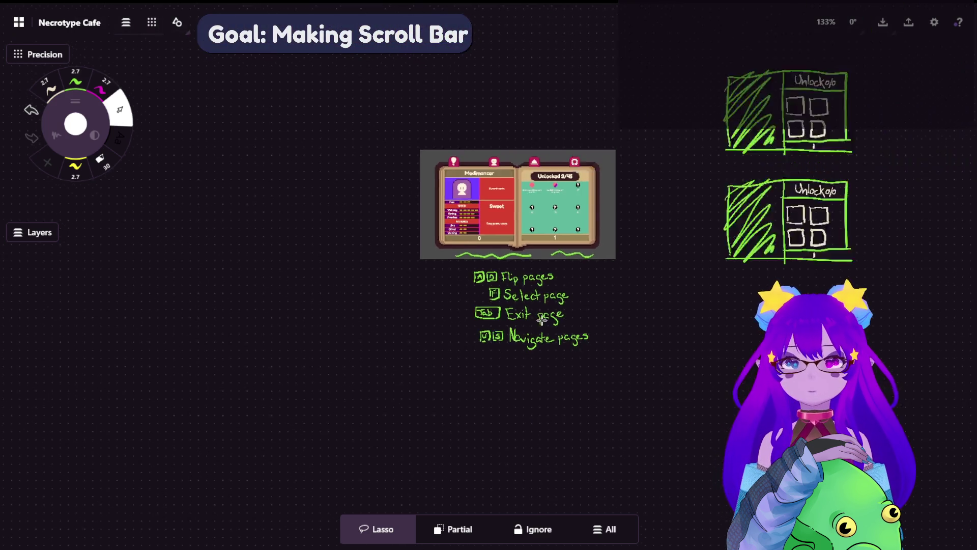
scroll(595, 285, "right", 10)
scroll(611, 340, "down", 10)
scroll(636, 113, "right", 10)
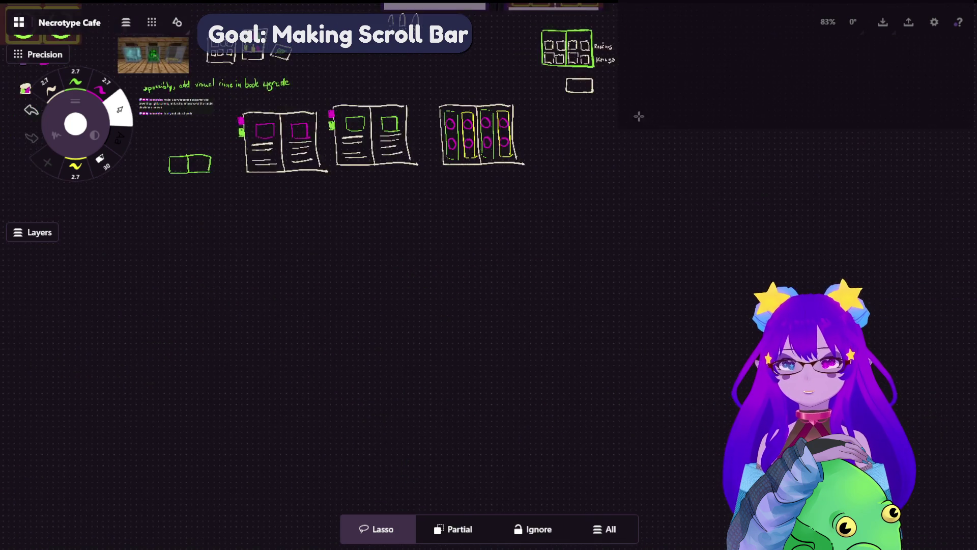
scroll(637, 113, "up", 5)
scroll(580, 59, "right", 5)
scroll(559, 430, "right", 5)
scroll(509, 387, "up", 5)
scroll(509, 387, "right", 5)
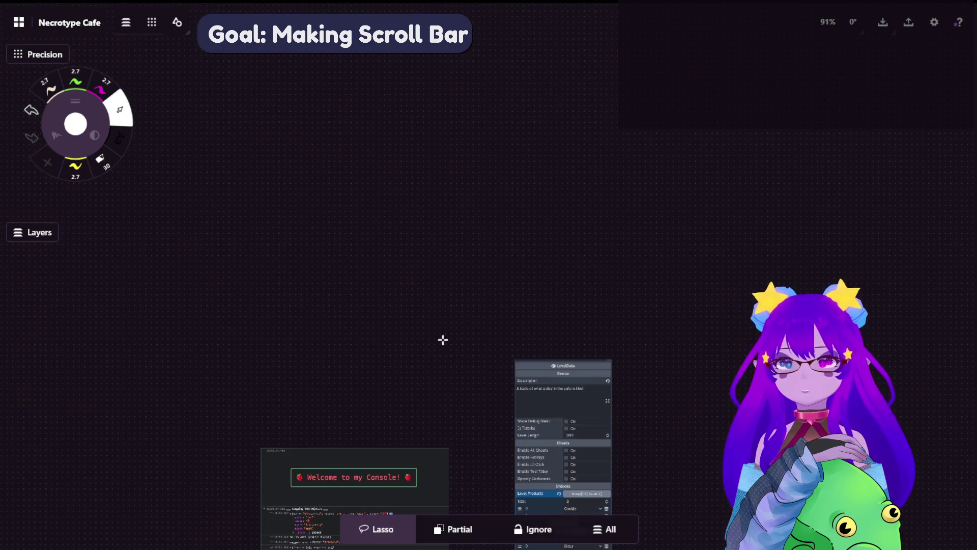
scroll(443, 337, "down", 5)
scroll(631, 347, "up", 3)
scroll(631, 347, "up", 10)
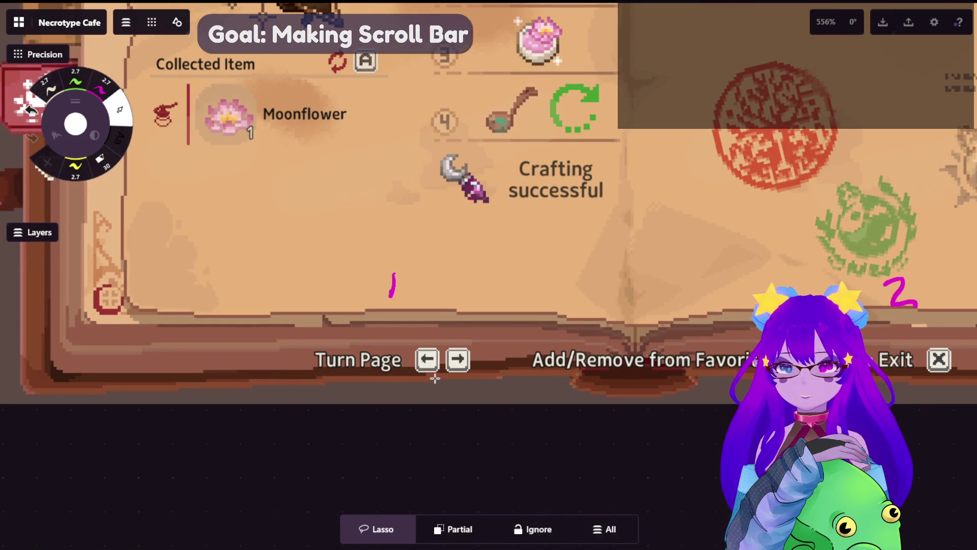
scroll(435, 378, "down", 10)
scroll(484, 397, "down", 5)
scroll(532, 421, "up", 3)
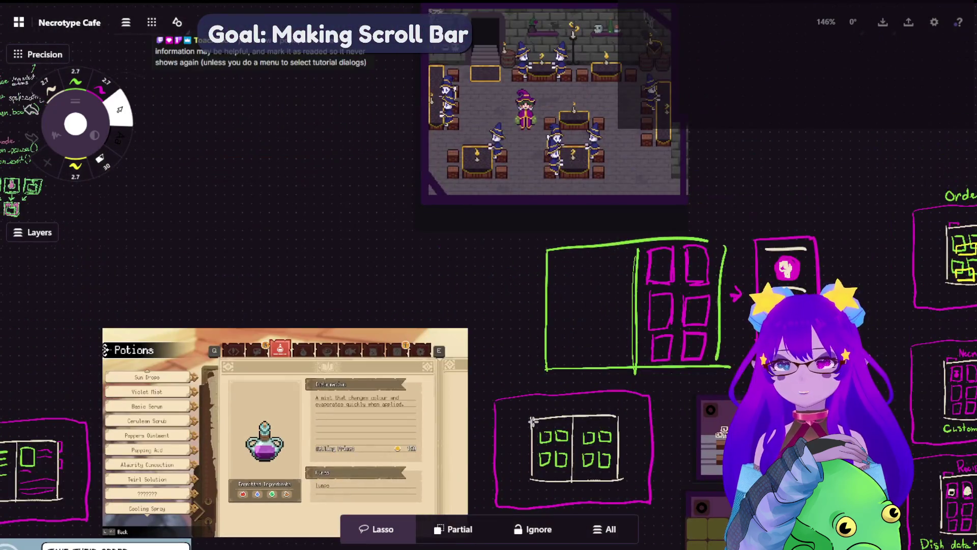
scroll(532, 421, "down", 3)
scroll(533, 421, "left", 3)
scroll(205, 403, "up", 10)
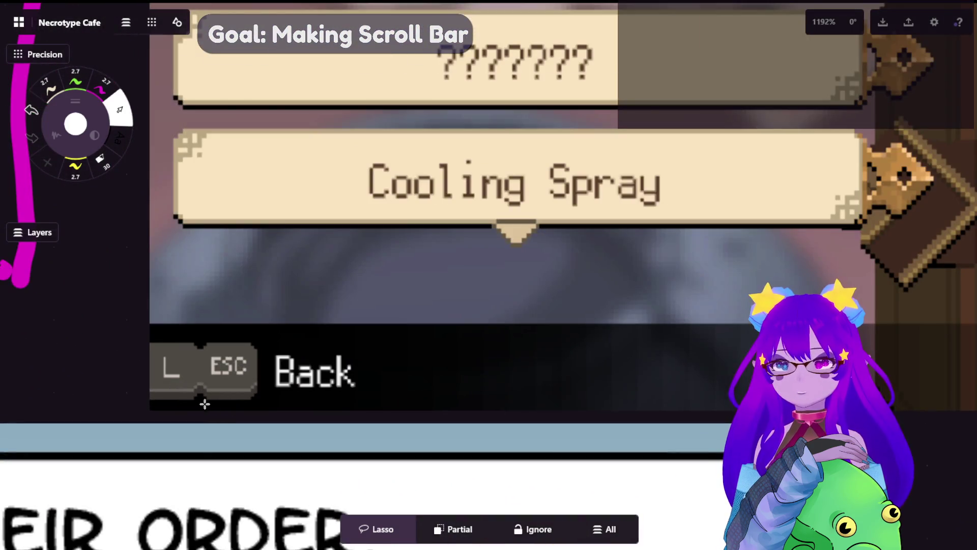
scroll(292, 396, "down", 6)
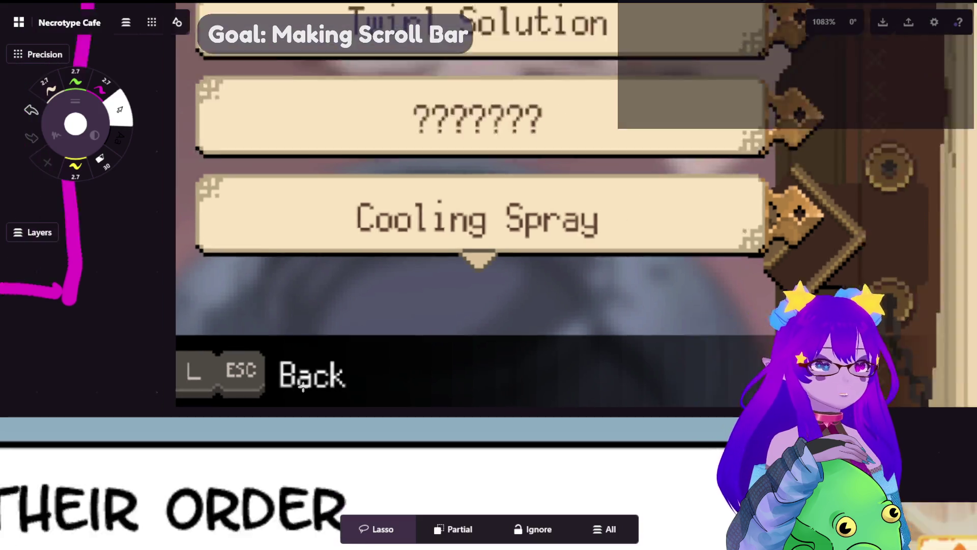
scroll(322, 362, "up", 7)
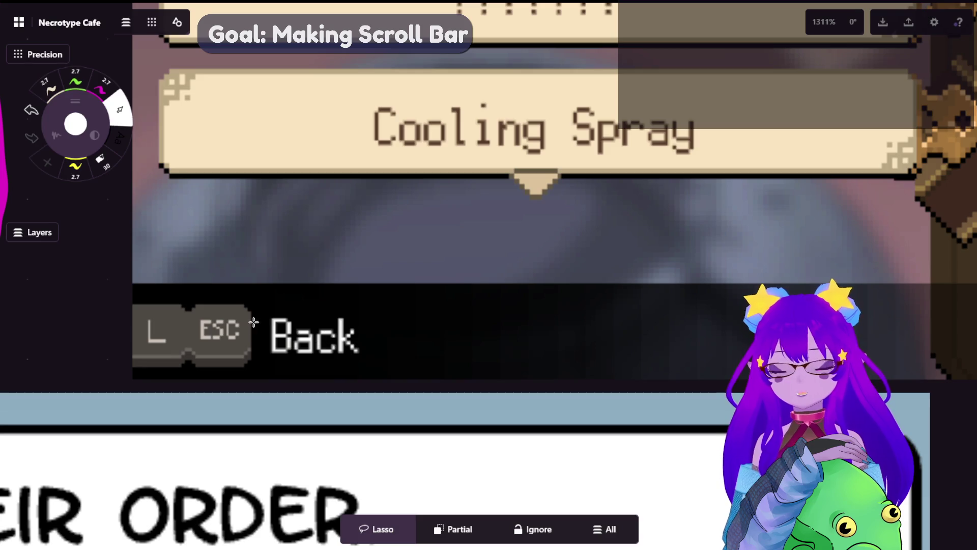
scroll(331, 332, "down", 10)
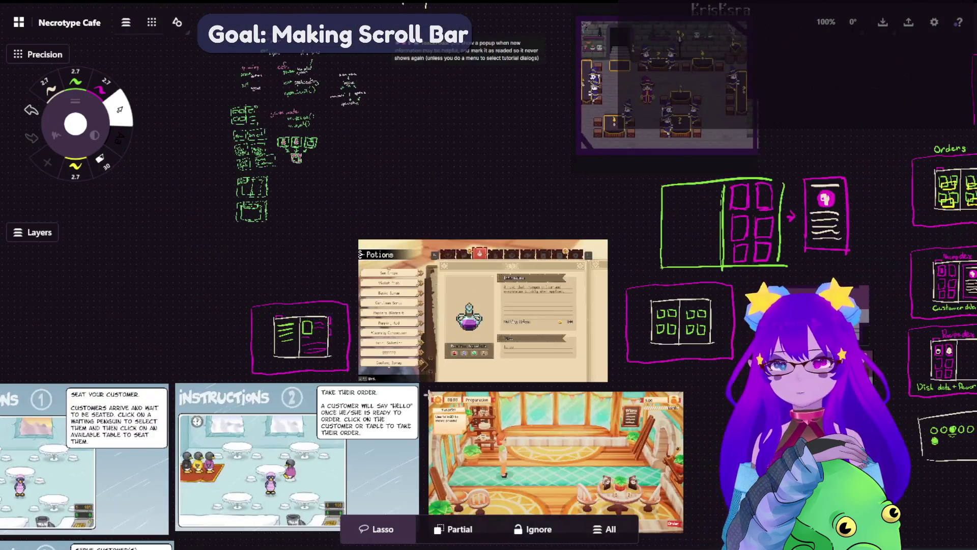
scroll(427, 392, "down", 10)
scroll(597, 202, "up", 6)
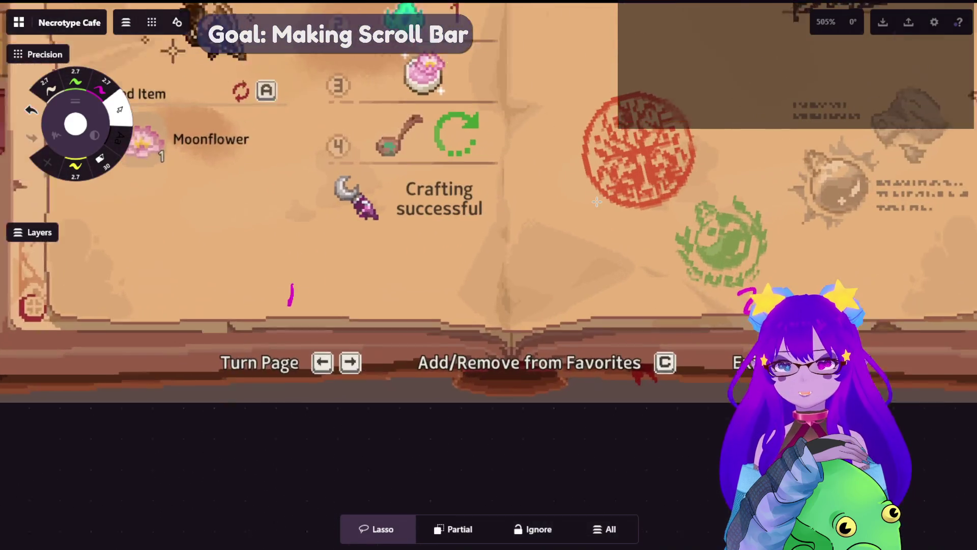
left_click_drag(597, 202, 449, 261)
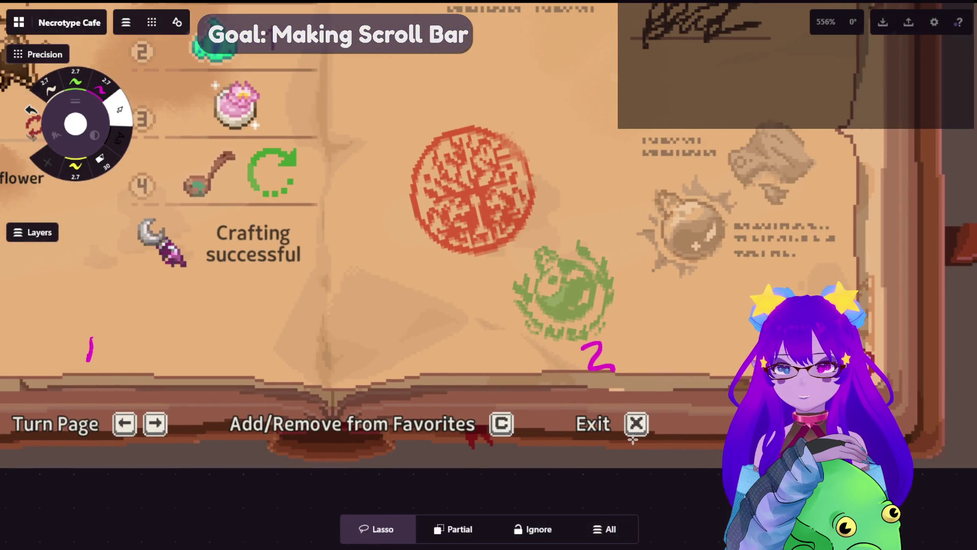
- Pan over the other reference screenshots toward the Medimancer book and key notes
scroll(433, 342, "down", 2)
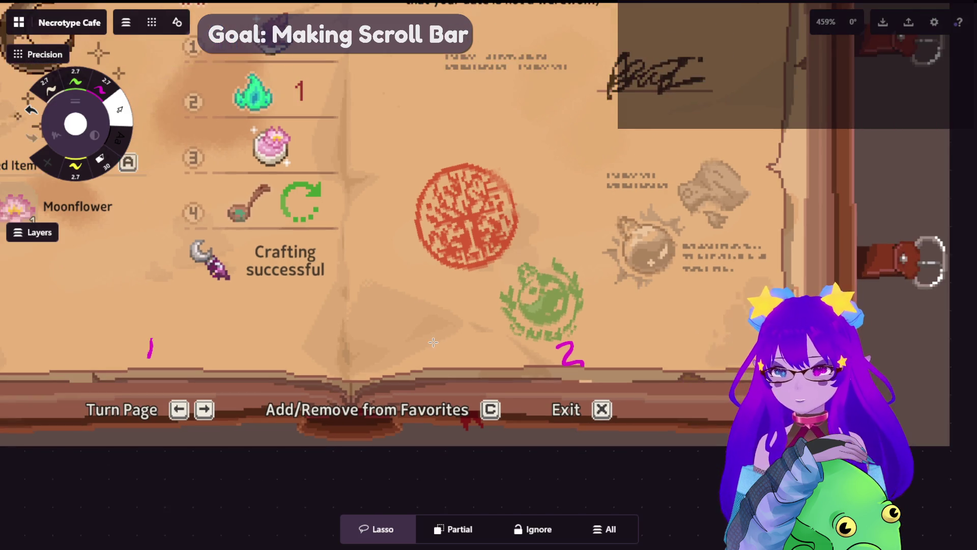
scroll(433, 342, "down", 5)
scroll(408, 292, "up", 2)
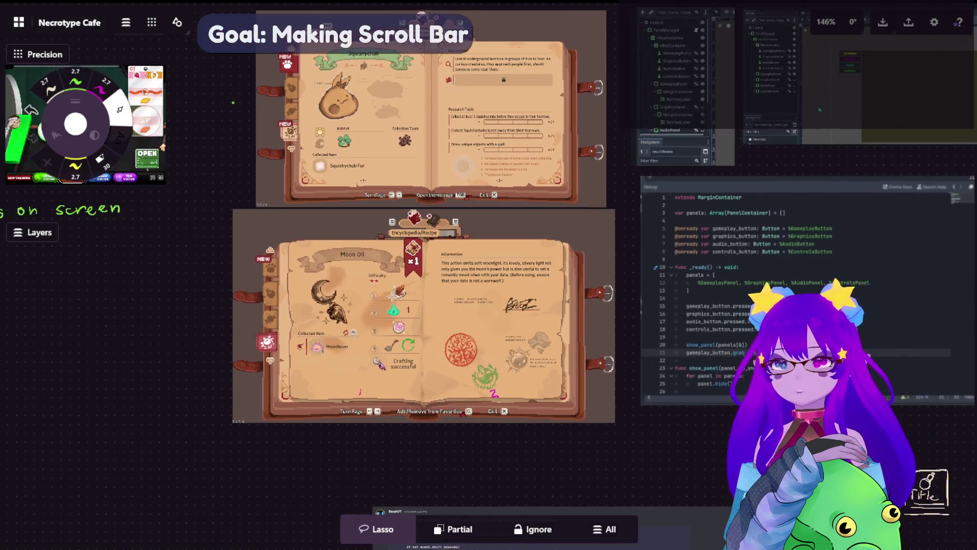
scroll(412, 309, "up", 3)
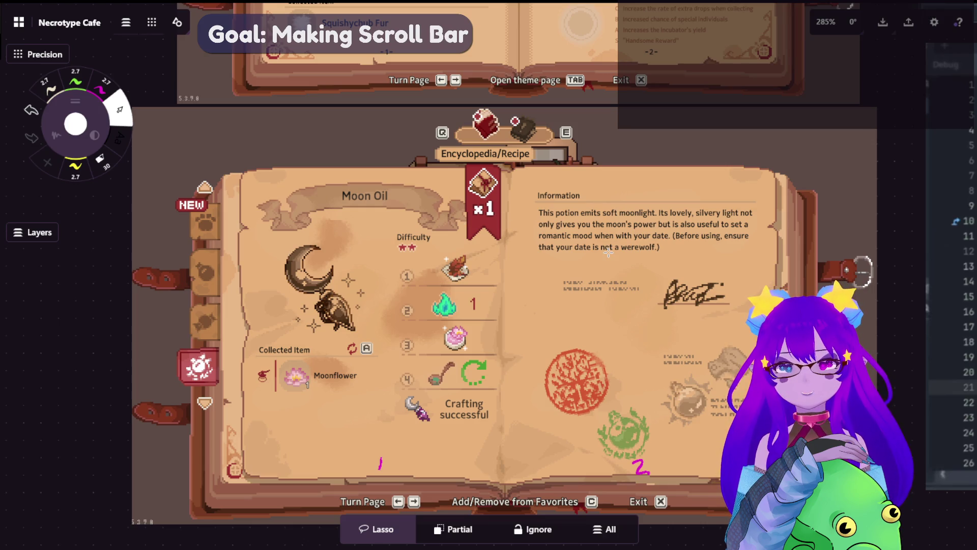
scroll(609, 252, "down", 5)
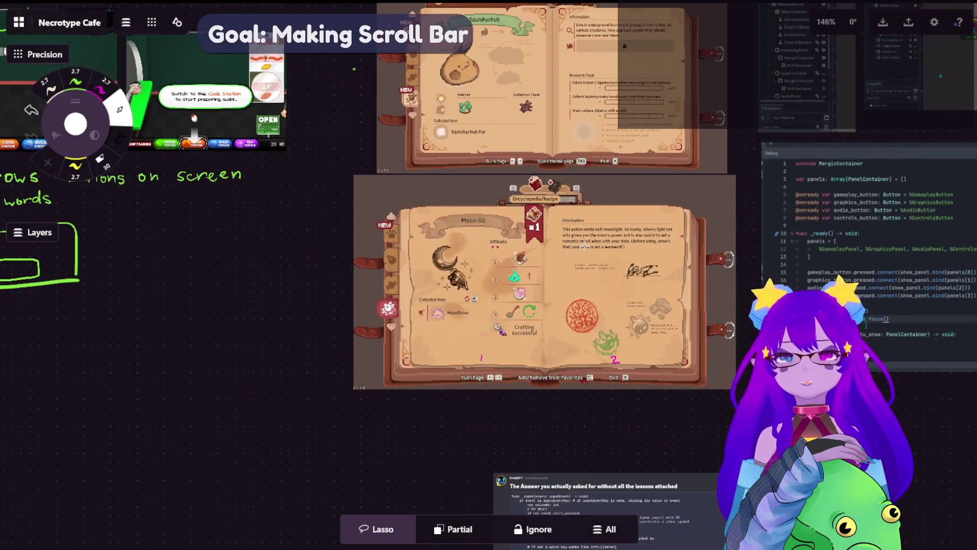
left_click_drag(382, 414, 565, 285)
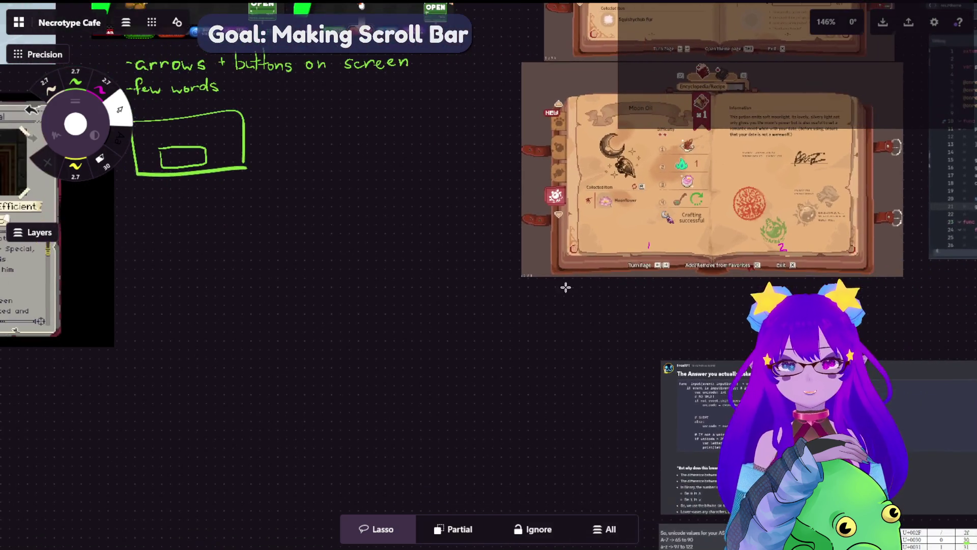
scroll(444, 277, "down", 2)
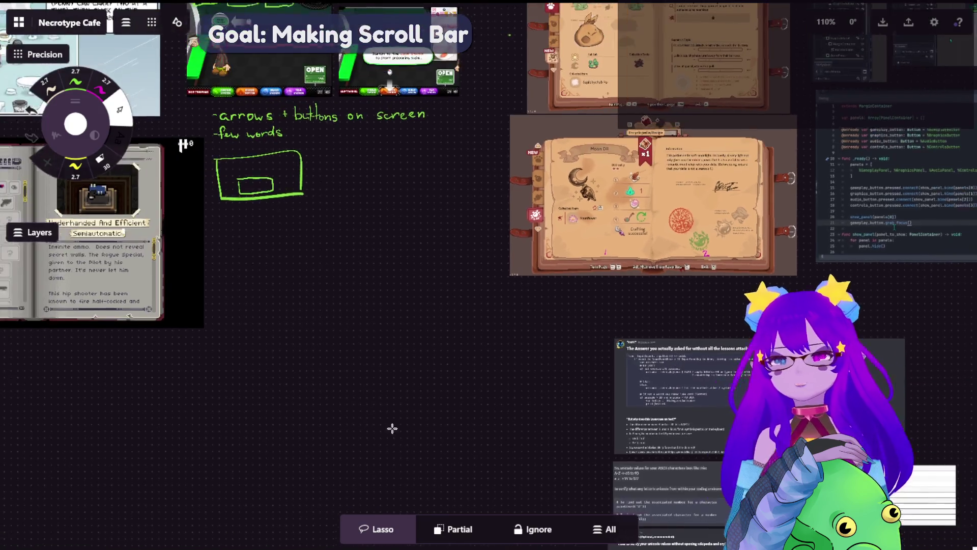
mouse_move(393, 428)
left_mouse_down()
mouse_move(595, 309)
mouse_move(409, 326)
mouse_move(761, 173)
left_mouse_up()
scroll(410, 325, "down", 7)
scroll(762, 172, "up", 10)
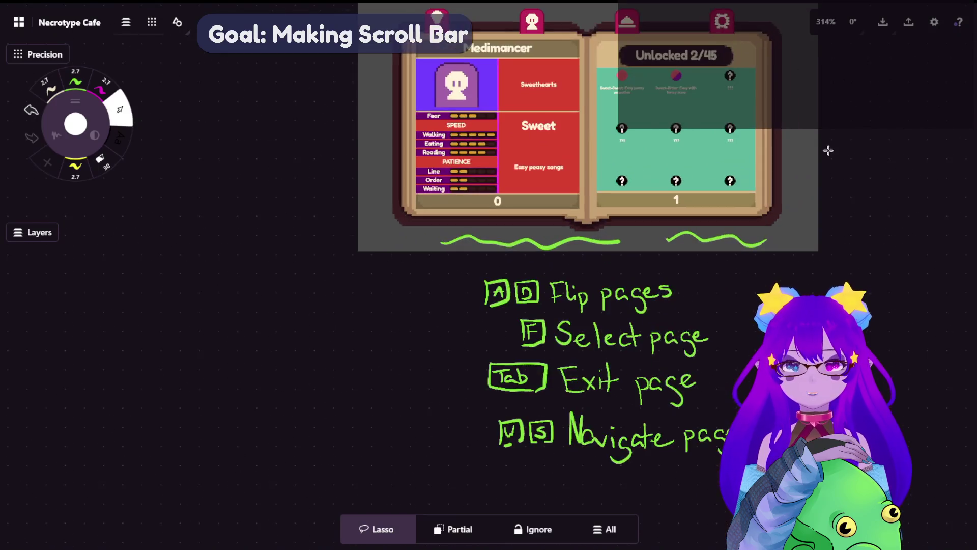
- Pan to the wireframe sketches and reposition the upper wireframe sketch
left_click_drag(826, 150, 734, 210)
scroll(734, 210, "up", 1)
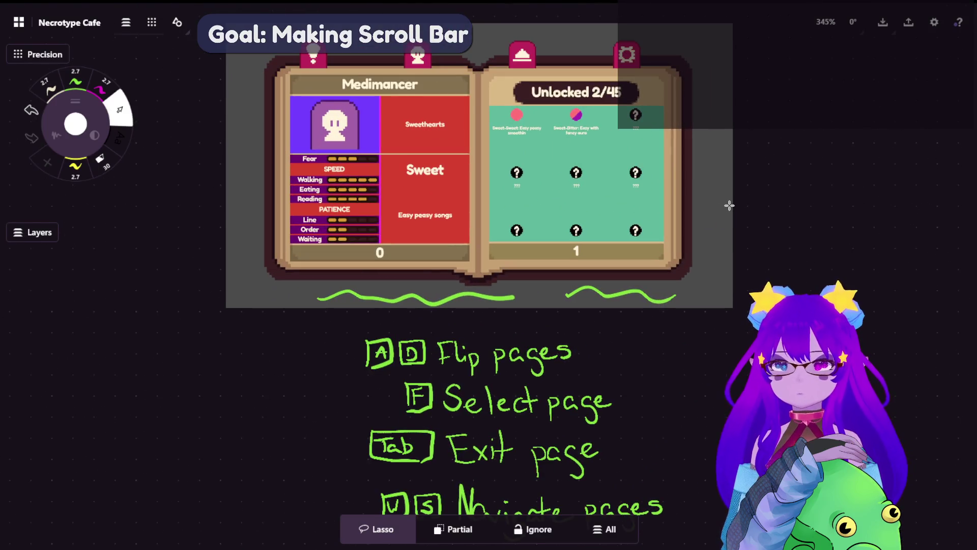
mouse_move(677, 318)
left_mouse_down()
mouse_move(692, 262)
mouse_move(522, 332)
left_mouse_up()
scroll(677, 290, "down", 5)
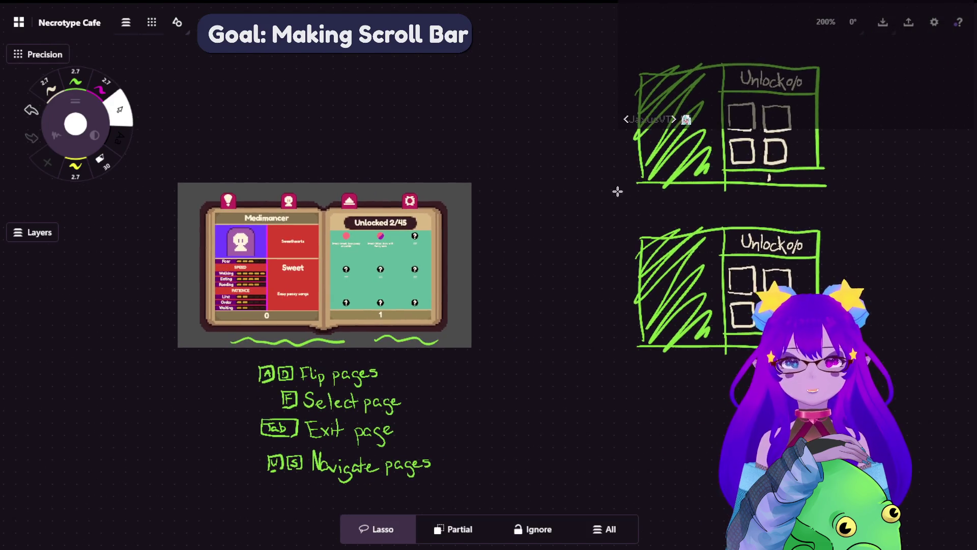
mouse_move(758, 106)
left_mouse_down()
mouse_move(738, 36)
mouse_move(609, 260)
mouse_move(677, 372)
mouse_move(881, 235)
left_mouse_up()
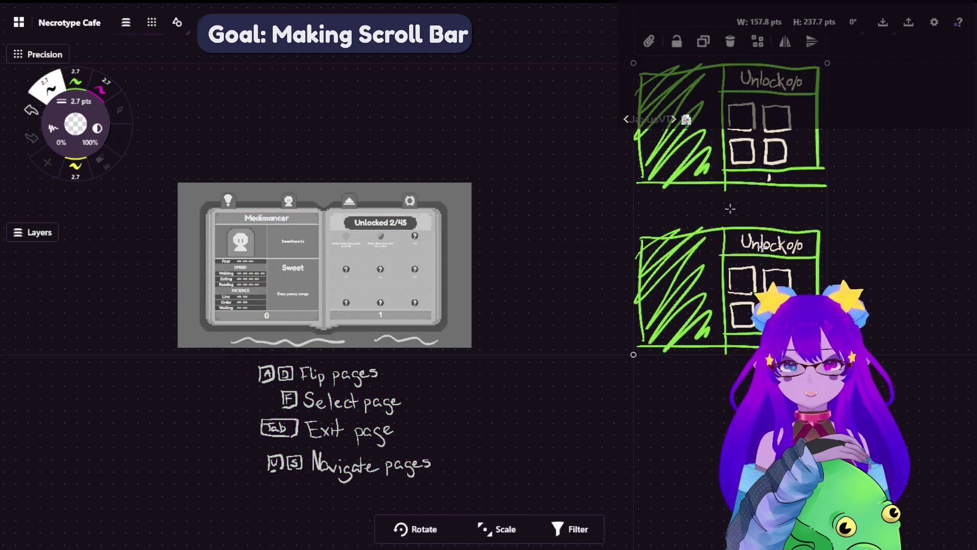
left_click_drag(731, 208, 626, 277)
scroll(703, 405, "up", 5)
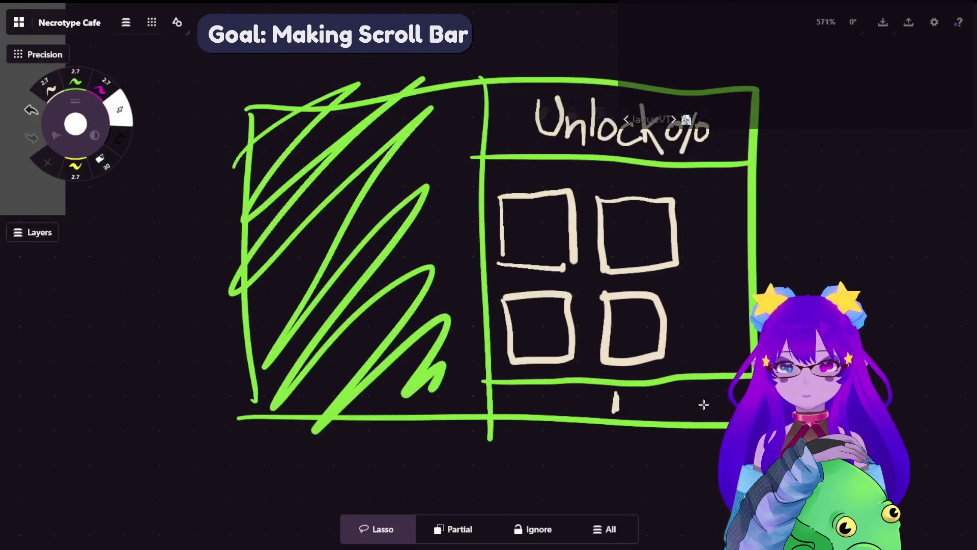
scroll(703, 405, "up", 1)
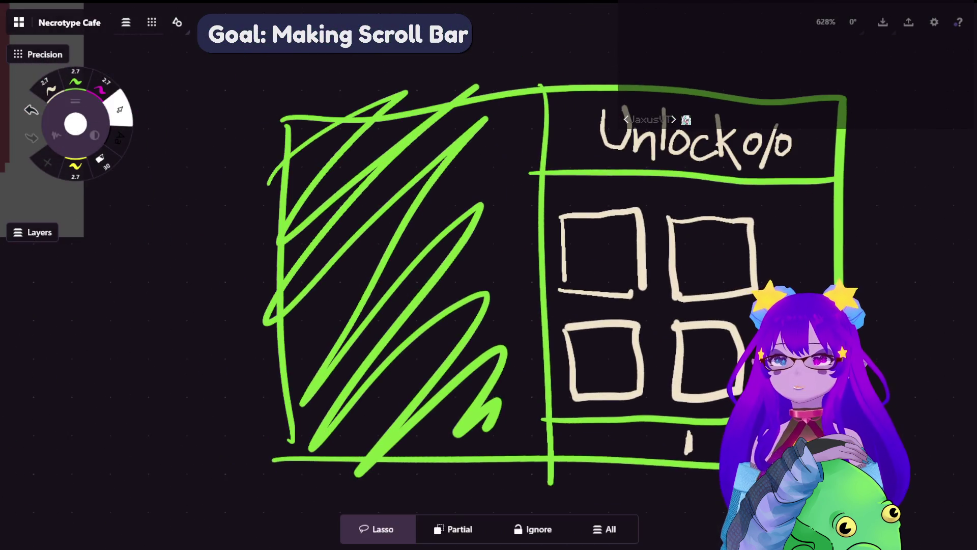
- Scribble magenta over the lower row of boxes in the 'Unlock 0/0' sketch
left_click(105, 87)
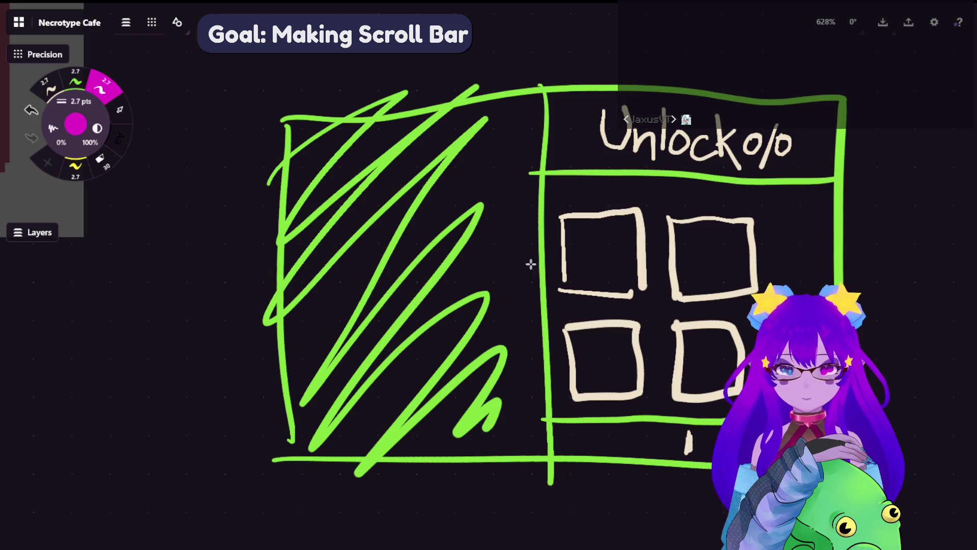
mouse_move(555, 379)
left_mouse_down()
mouse_move(613, 351)
mouse_move(682, 403)
mouse_move(746, 376)
left_mouse_up()
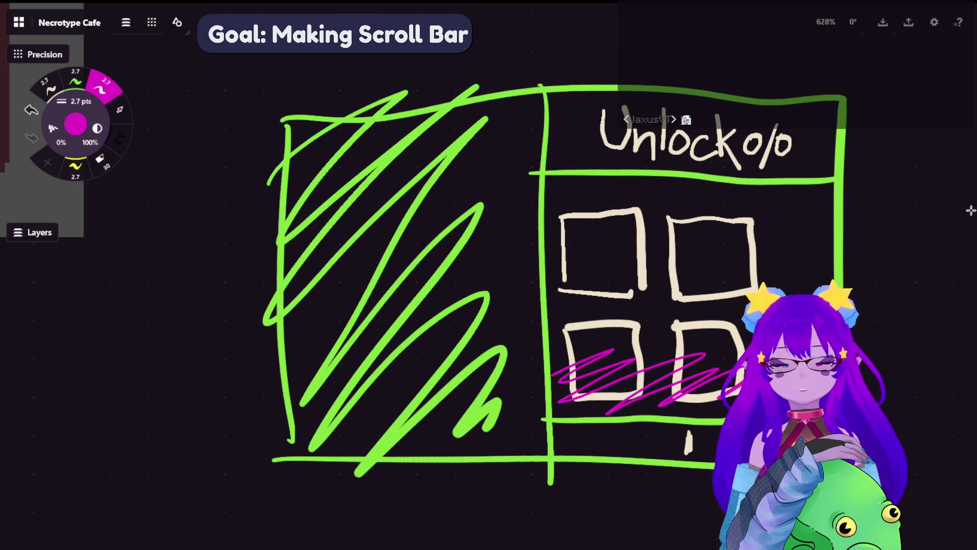
scroll(541, 260, "down", 5)
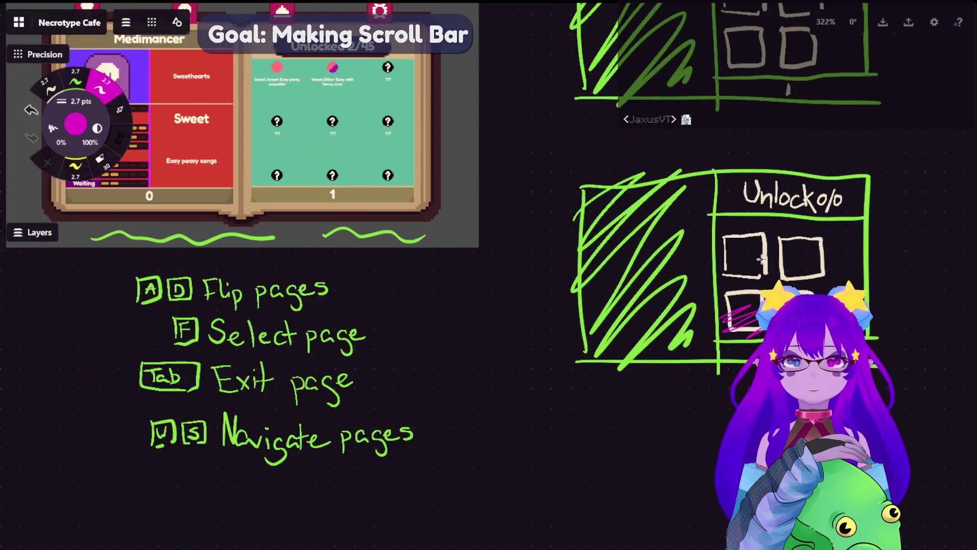
- Duplicate the lower wireframe sketch to the right and delete the copy's magenta scribble
left_click(120, 109)
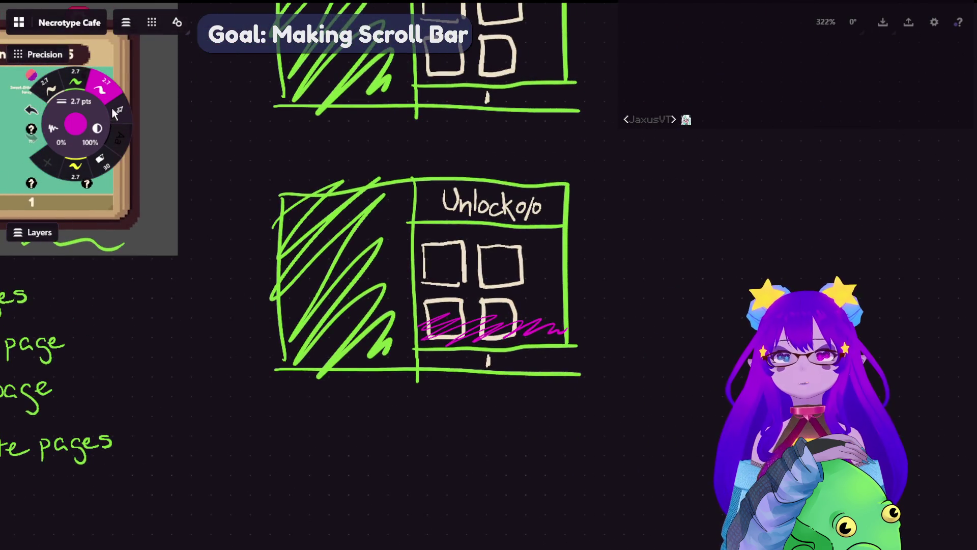
mouse_move(575, 219)
left_mouse_down()
mouse_move(168, 279)
mouse_move(253, 320)
left_mouse_up()
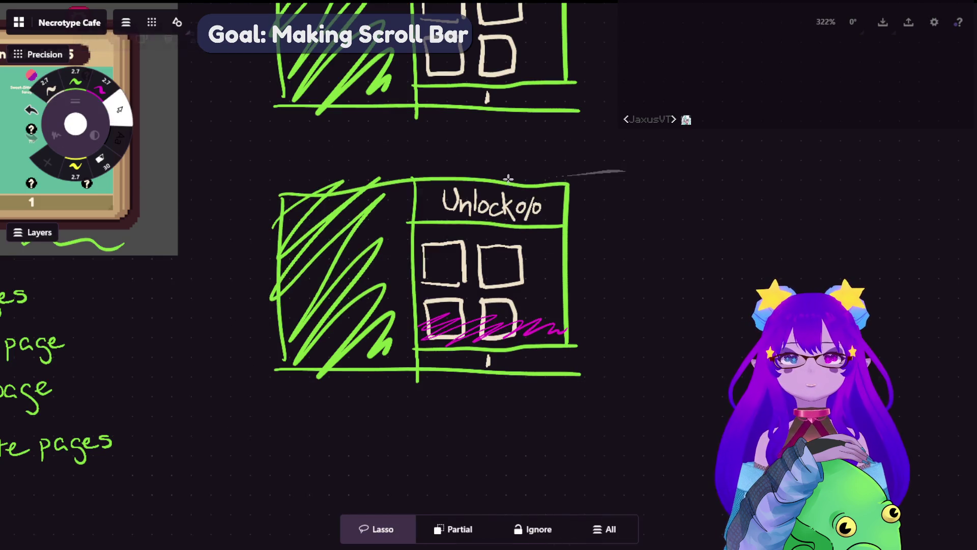
left_click_drag(619, 172, 240, 410)
key("ctrl+c")
key("ctrl+v")
mouse_move(639, 329)
left_mouse_down()
mouse_move(880, 313)
mouse_move(919, 324)
left_mouse_up()
scroll(698, 351, "right", 3)
scroll(697, 351, "right", 2)
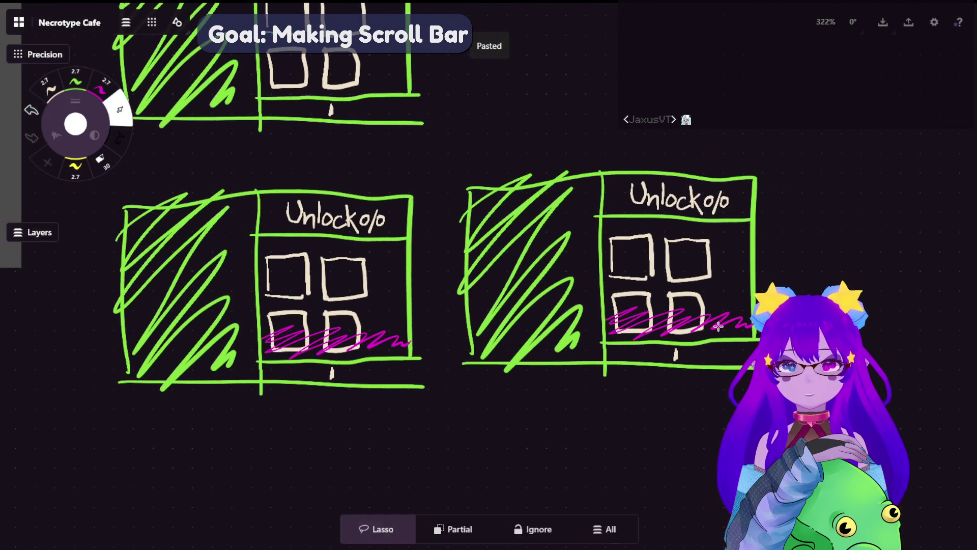
left_click_drag(698, 352, 726, 316)
key("Delete")
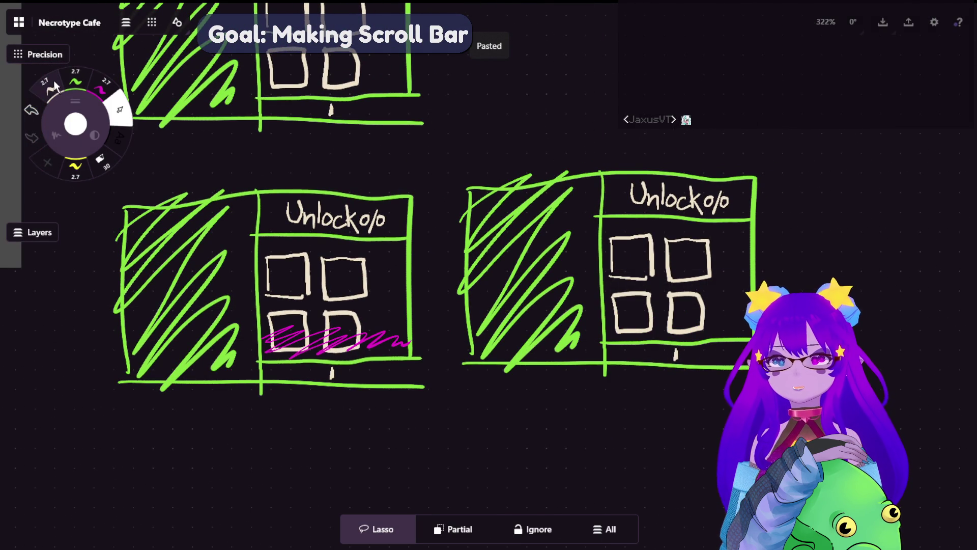
- Scribble magenta over the duplicate's top row, then paste another copy and scribble its top row
left_click(103, 88)
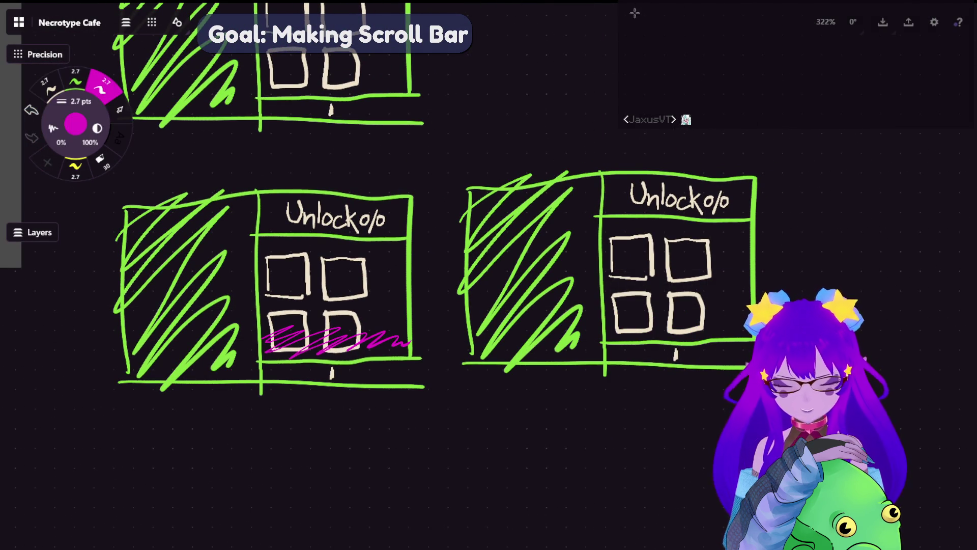
left_click_drag(599, 234, 750, 232)
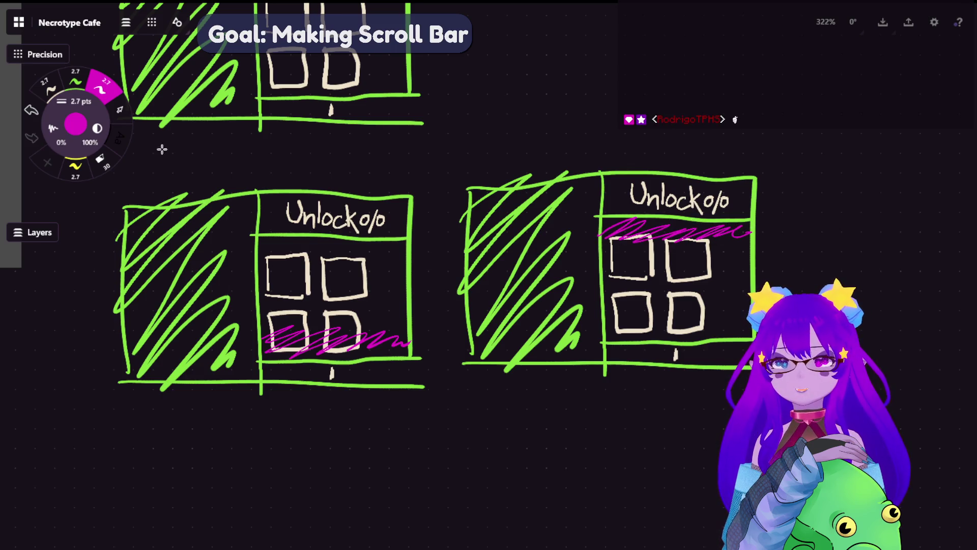
left_click(119, 109)
mouse_move(437, 191)
left_mouse_down()
mouse_move(225, 155)
mouse_move(318, 471)
mouse_move(451, 342)
mouse_move(436, 331)
left_mouse_up()
key("ctrl+c")
scroll(489, 275, "down", 5)
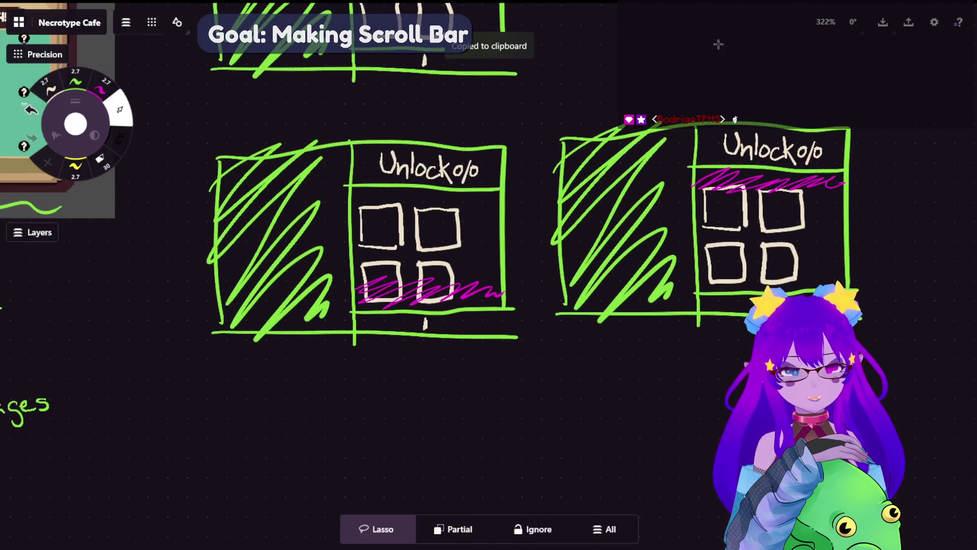
key("ctrl+v")
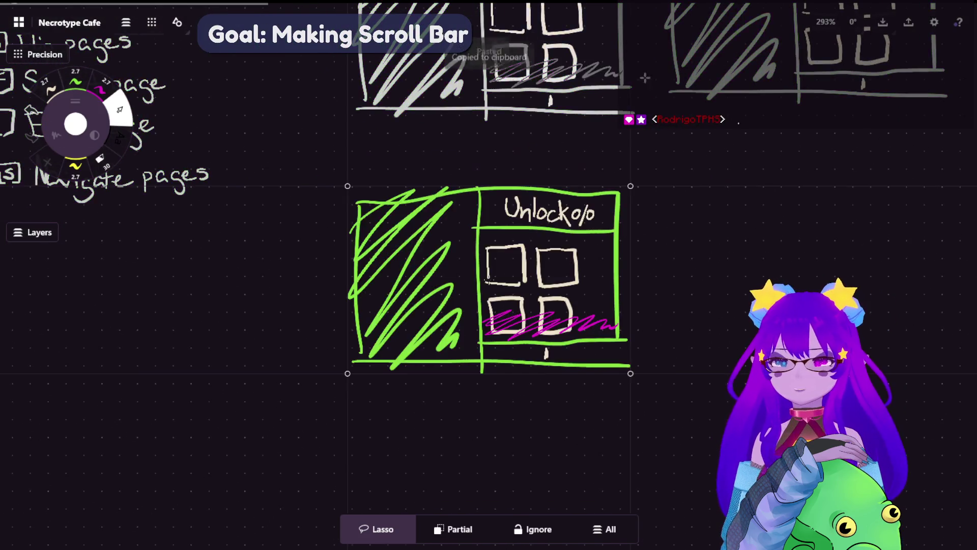
key("Escape")
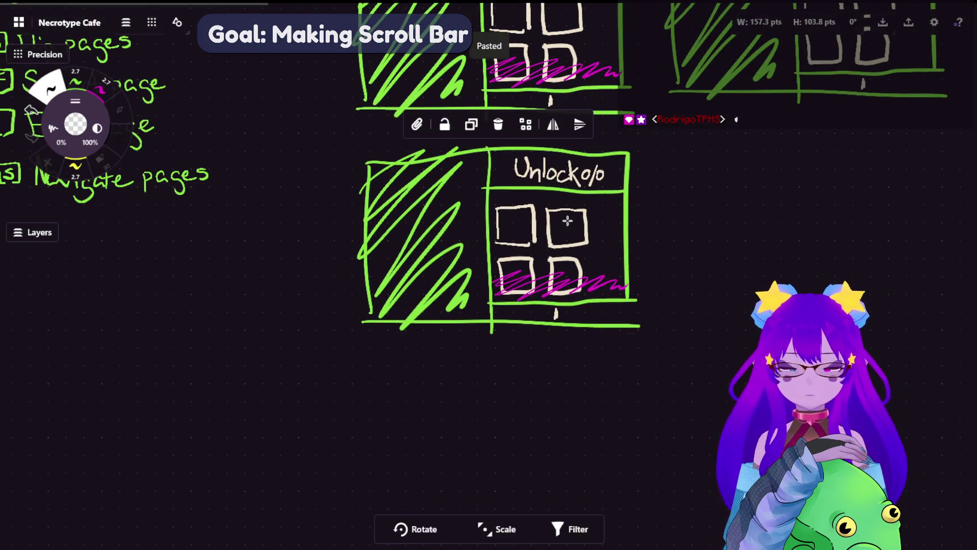
mouse_move(493, 210)
left_mouse_down()
mouse_move(597, 213)
mouse_move(620, 202)
left_mouse_up()
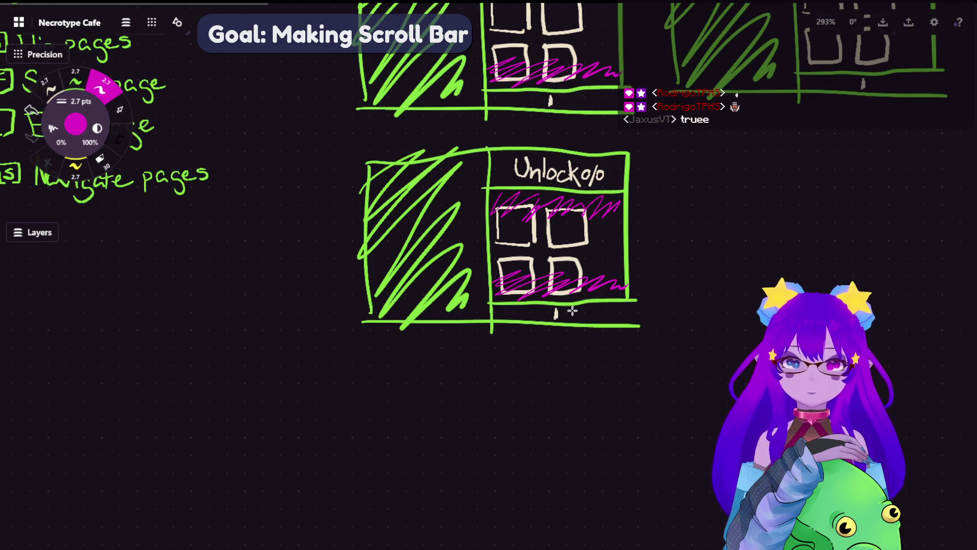
- Draw a magenta down arrow left and an up arrow right of the 'Unlocked 2/45' header
scroll(523, 343, "up", 5)
scroll(394, 158, "up", 3)
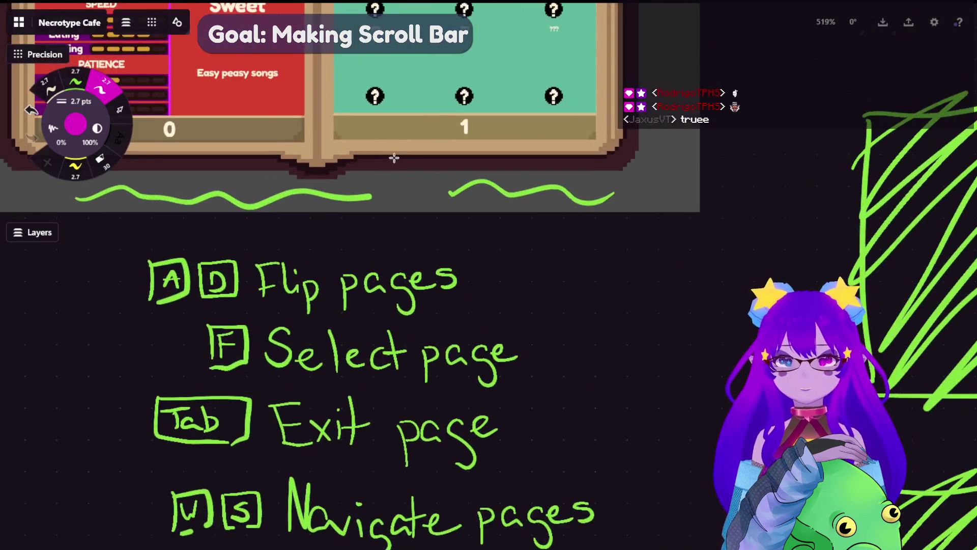
scroll(394, 158, "up", 5)
scroll(14, 150, "up", 2)
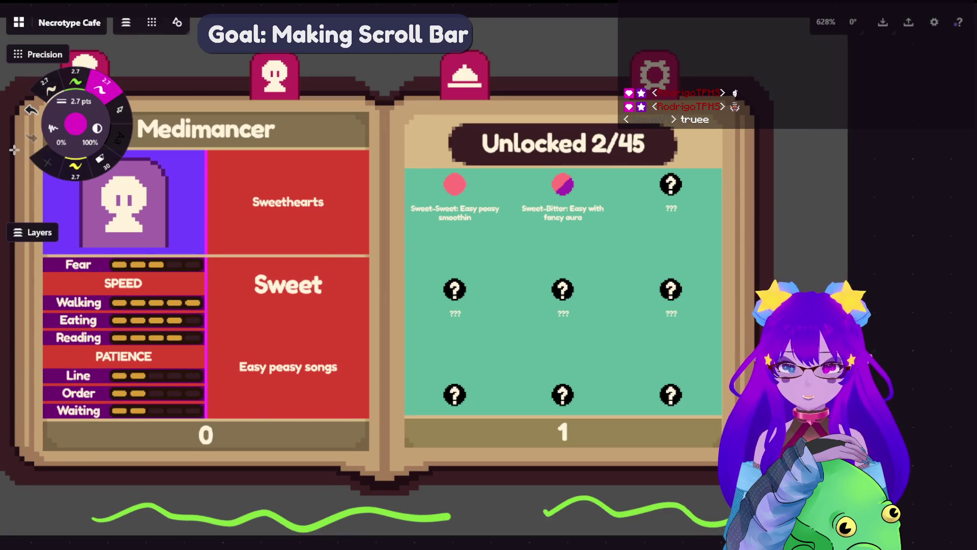
left_click(76, 81)
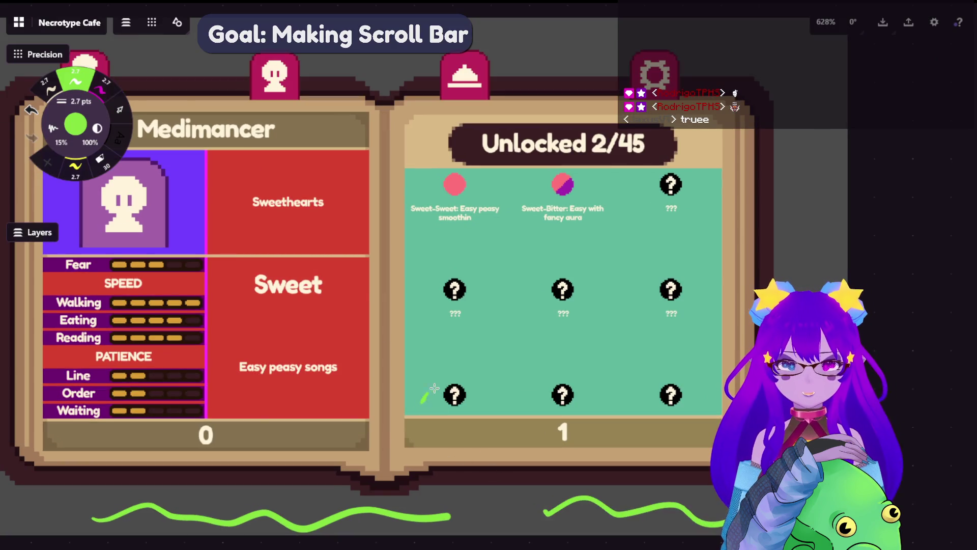
mouse_move(434, 388)
left_mouse_down()
mouse_move(427, 407)
mouse_move(496, 394)
mouse_move(621, 389)
mouse_move(671, 404)
mouse_move(714, 394)
left_mouse_up()
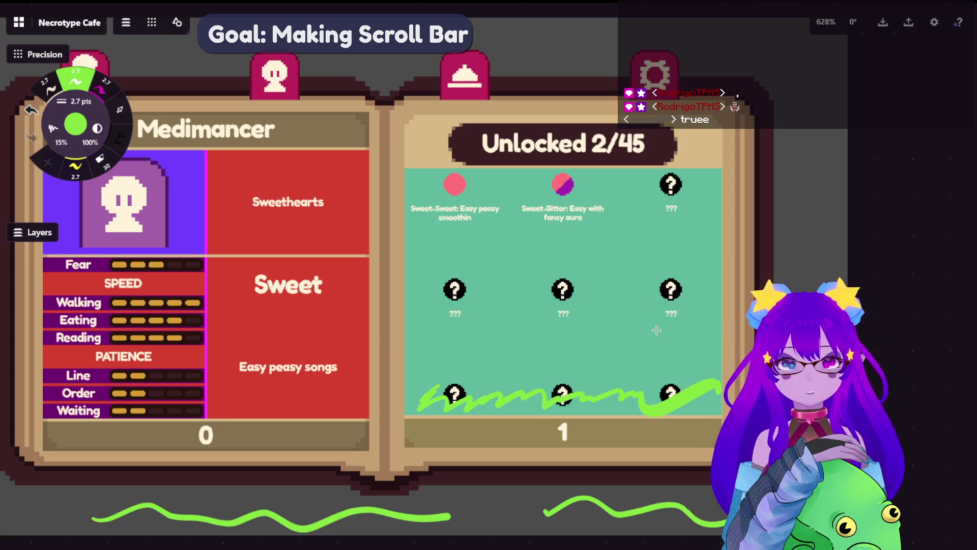
key("ctrl+z")
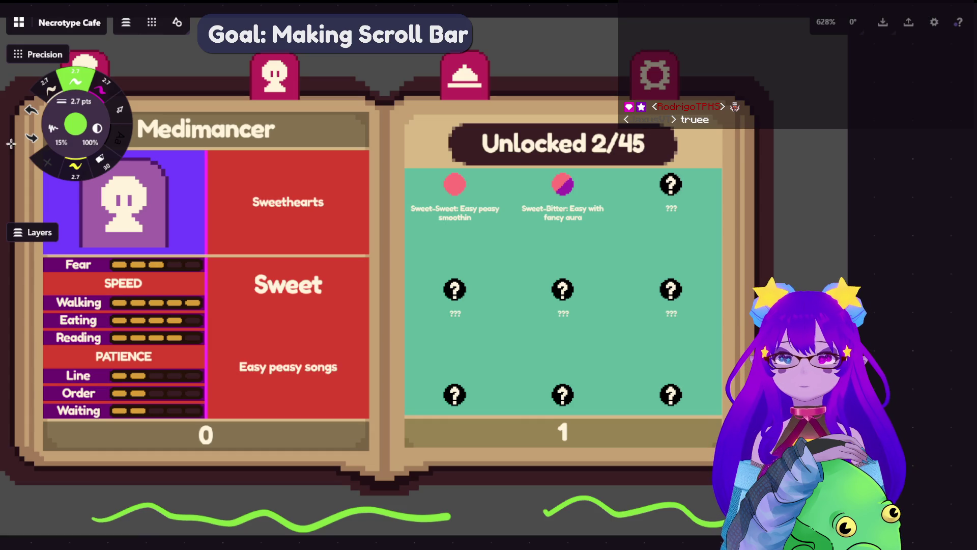
left_click(101, 88)
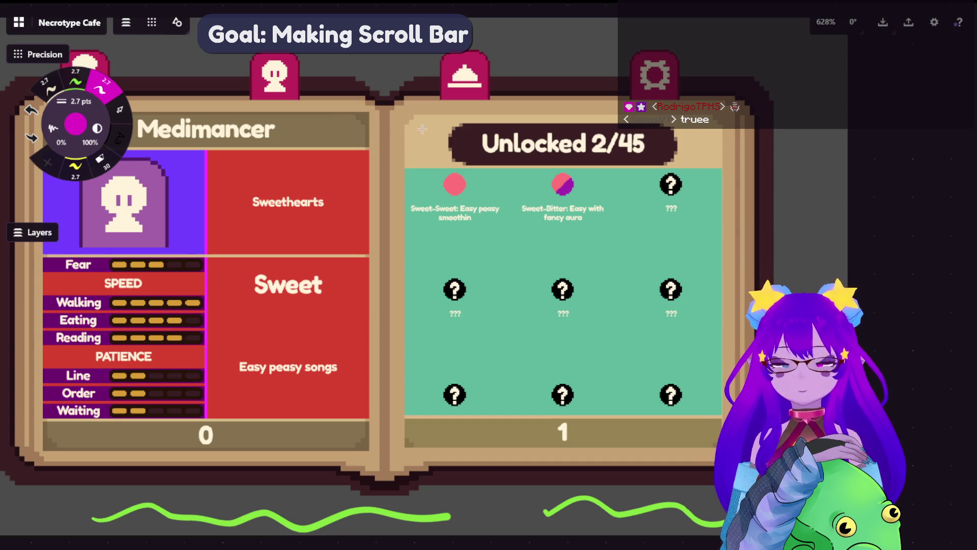
mouse_move(427, 134)
left_mouse_down()
mouse_move(425, 152)
mouse_move(411, 147)
left_mouse_up()
mouse_move(699, 159)
left_mouse_down()
mouse_move(701, 126)
mouse_move(714, 136)
left_mouse_up()
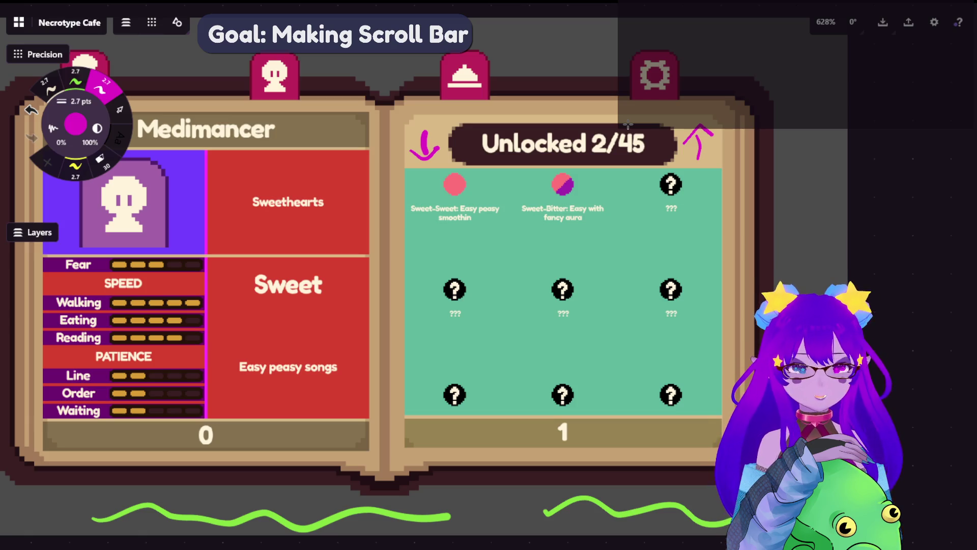
scroll(372, 406, "down", 5)
scroll(343, 314, "down", 5)
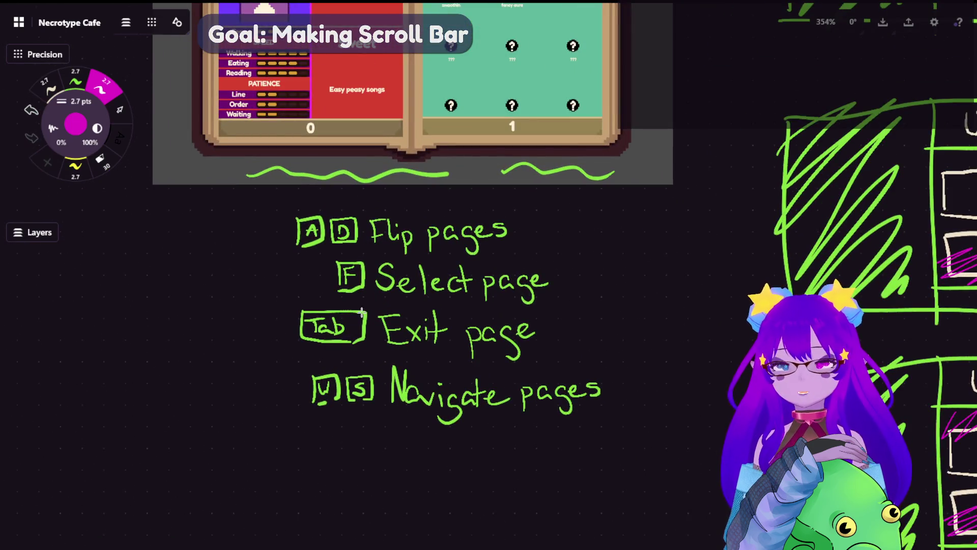
scroll(410, 318, "up", 2)
scroll(484, 255, "up", 1)
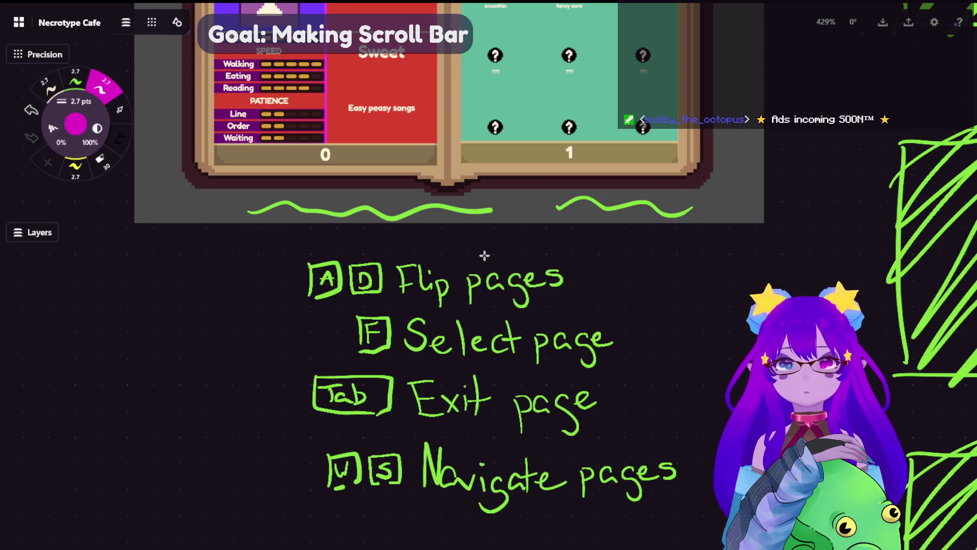
scroll(484, 255, "down", 3)
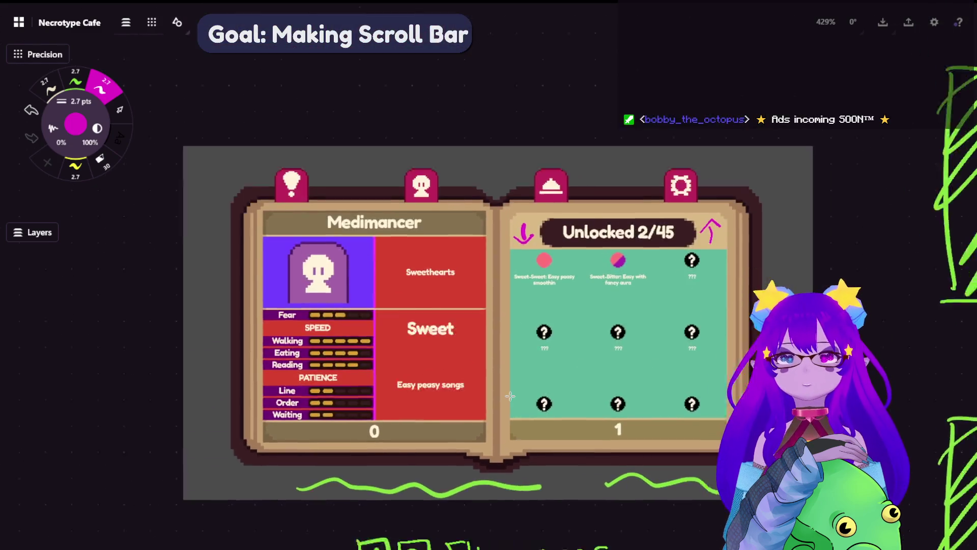
scroll(503, 164, "up", 3)
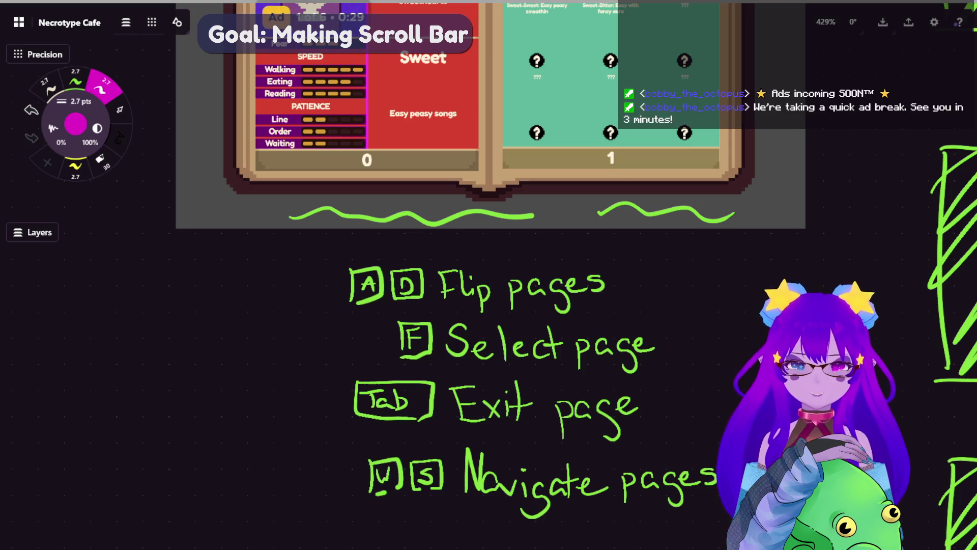
scroll(583, 149, "down", 10)
scroll(611, 323, "down", 3)
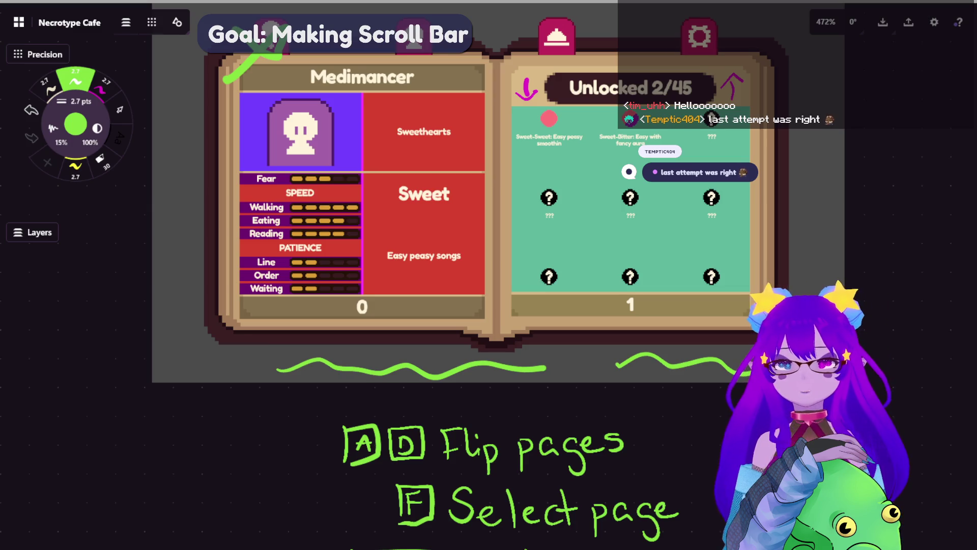
scroll(674, 216, "down", 3)
scroll(674, 216, "down", 5)
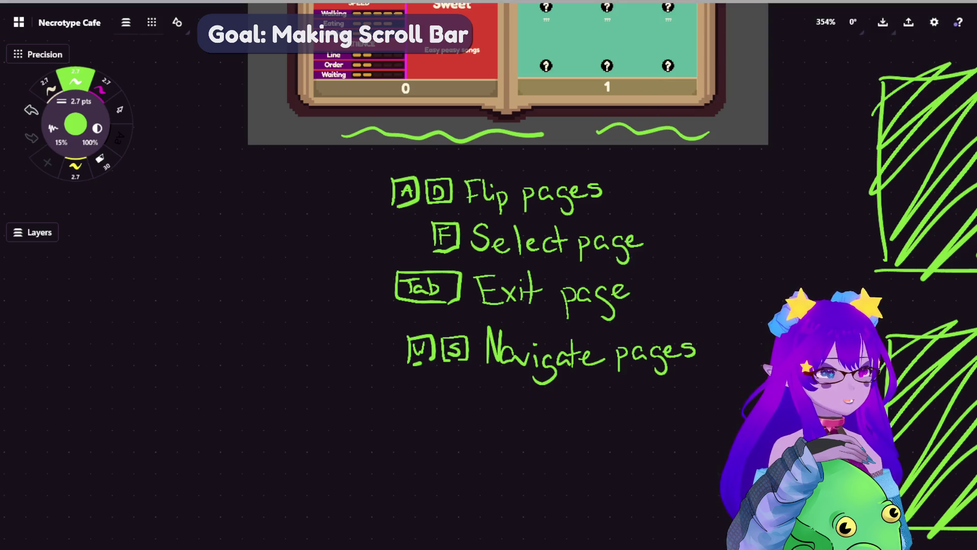
left_click_drag(434, 322, 516, 251)
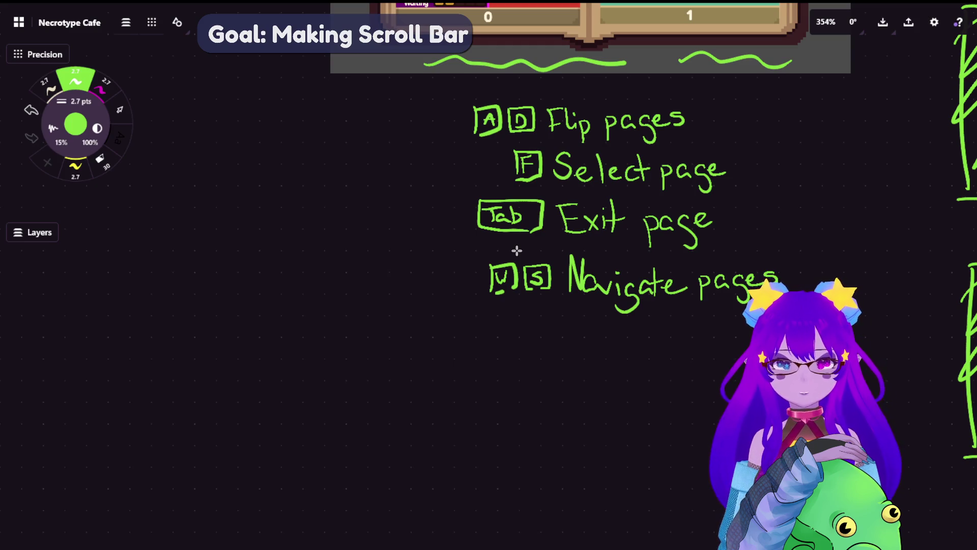
- Draw an empty cream checkbox below the key list
left_click(56, 86)
left_click(83, 77)
left_click(57, 88)
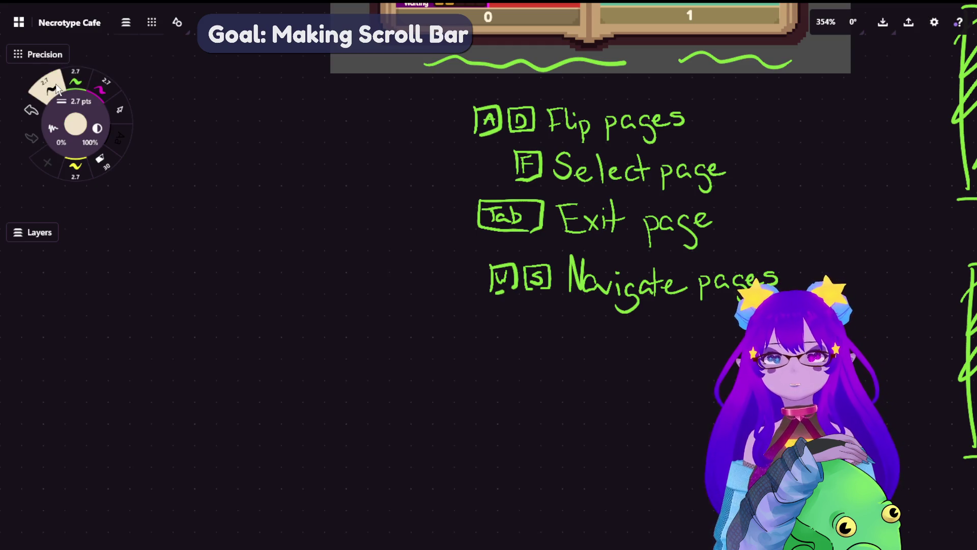
left_click_drag(367, 388, 366, 427)
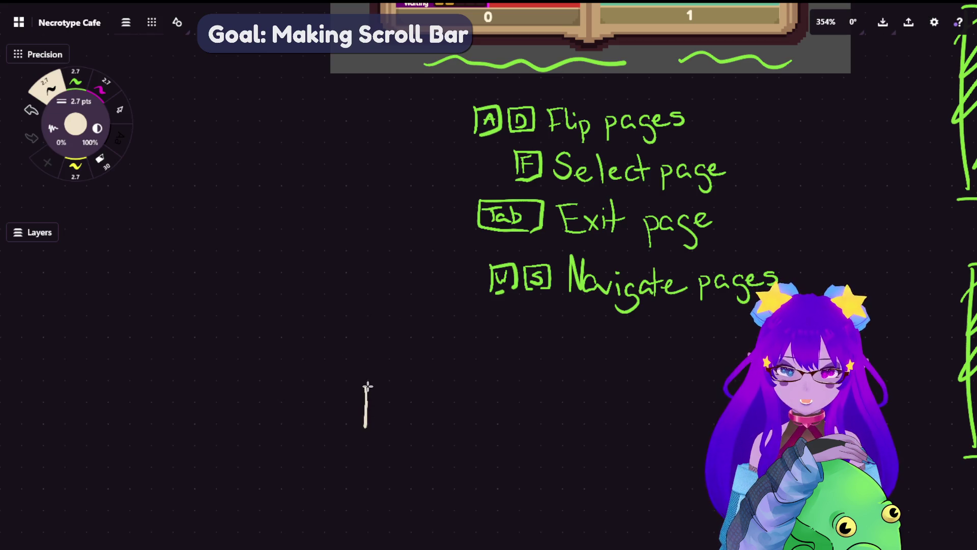
key("ctrl+z")
mouse_move(352, 379)
left_mouse_down()
mouse_move(353, 410)
mouse_move(378, 377)
mouse_move(389, 410)
mouse_move(423, 403)
mouse_move(416, 380)
mouse_move(451, 406)
mouse_move(465, 389)
mouse_move(430, 405)
left_mouse_up()
key("ctrl+z")
key("ctrl+z")
- Handwrite 'Add control indicators' beside the checkbox
mouse_move(450, 363)
left_mouse_down()
mouse_move(449, 407)
mouse_move(464, 406)
mouse_move(475, 366)
left_mouse_up()
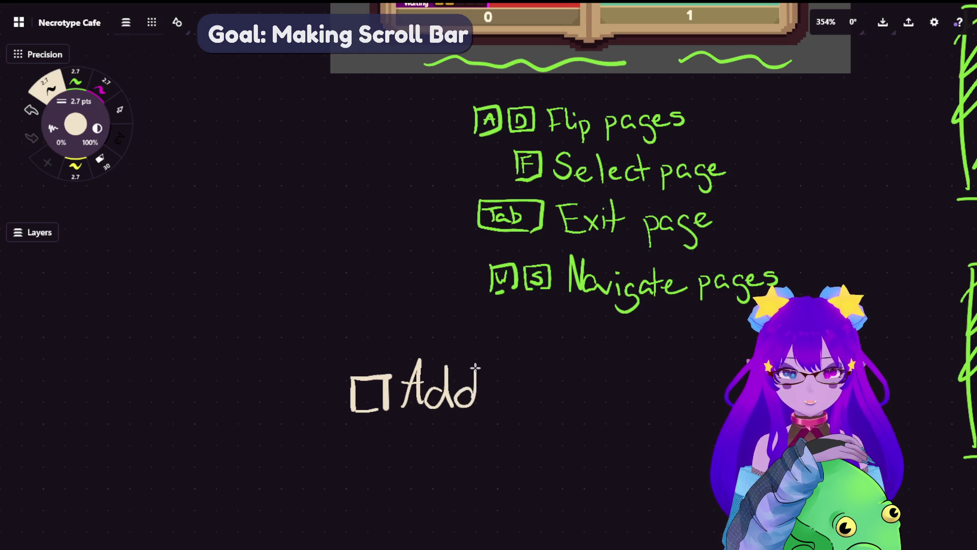
mouse_move(525, 390)
left_mouse_down()
mouse_move(506, 399)
mouse_move(527, 405)
mouse_move(540, 395)
mouse_move(565, 410)
left_mouse_up()
mouse_move(575, 360)
left_mouse_down()
mouse_move(576, 411)
mouse_move(589, 386)
left_mouse_up()
mouse_move(591, 408)
left_mouse_down()
mouse_move(627, 393)
mouse_move(639, 408)
mouse_move(670, 407)
mouse_move(691, 390)
left_mouse_up()
left_click(669, 378)
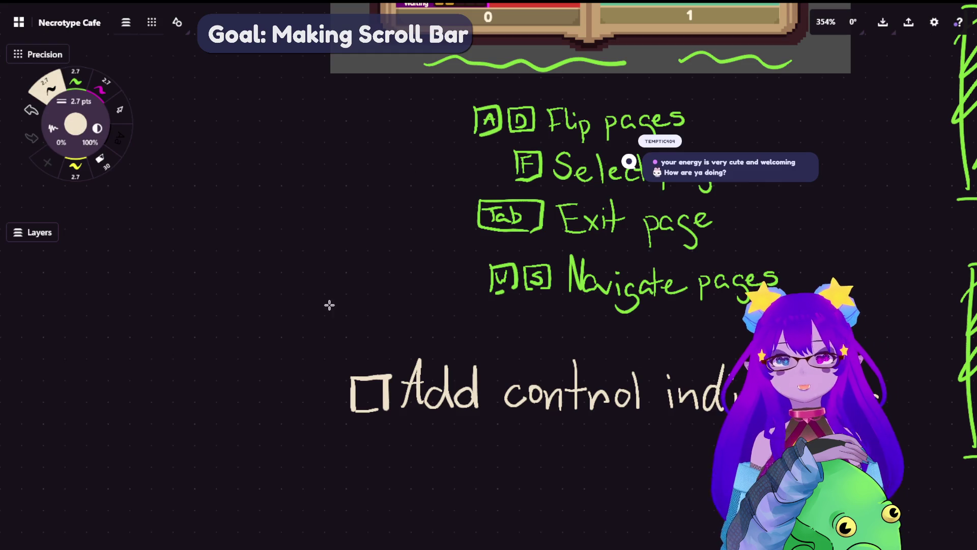
mouse_move(709, 432)
left_mouse_down()
mouse_move(578, 301)
mouse_move(515, 307)
left_mouse_up()
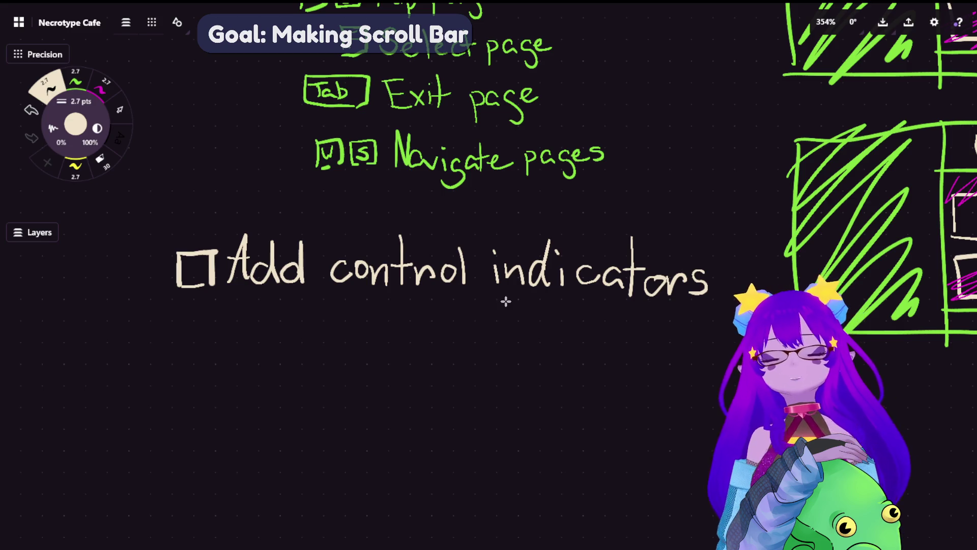
- Add a second checkbox item reading 'Page arrow header'
left_click_drag(182, 327, 184, 365)
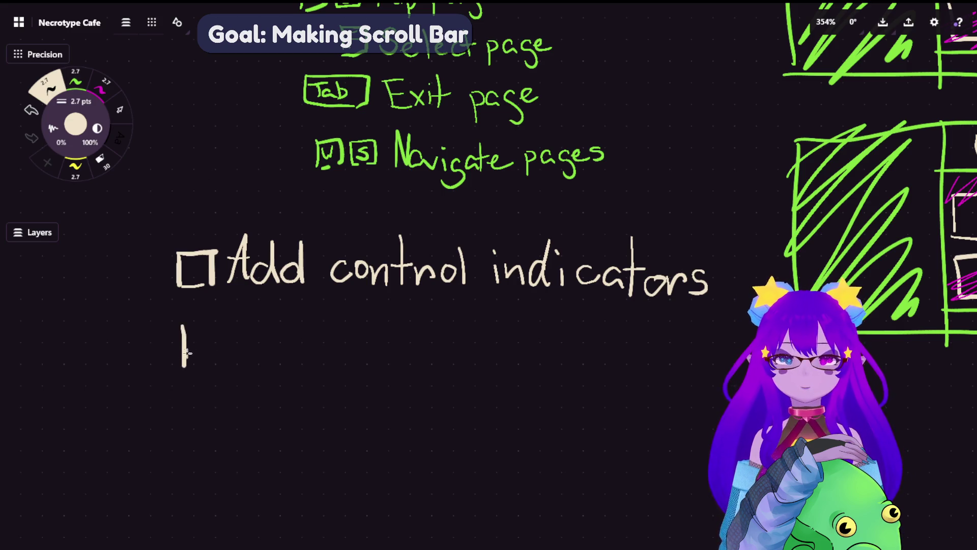
mouse_move(183, 326)
left_mouse_down()
mouse_move(222, 325)
mouse_move(222, 361)
left_mouse_up()
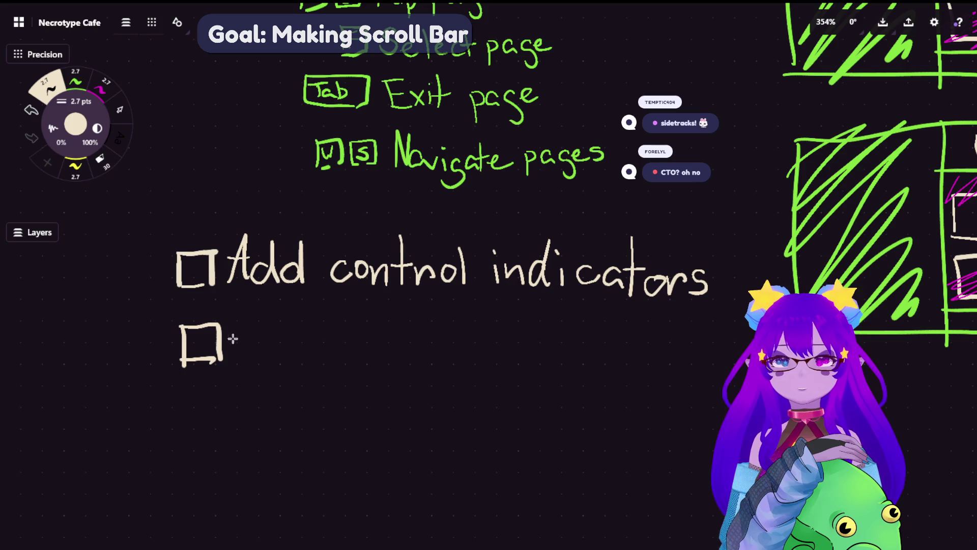
mouse_move(244, 363)
left_mouse_down()
mouse_move(250, 314)
mouse_move(260, 366)
mouse_move(233, 319)
mouse_move(278, 367)
mouse_move(278, 392)
left_mouse_up()
key("ctrl+z")
key("ctrl+z")
mouse_move(302, 358)
left_mouse_down()
mouse_move(375, 342)
mouse_move(476, 345)
mouse_move(546, 374)
mouse_move(566, 376)
mouse_move(574, 363)
mouse_move(586, 376)
left_mouse_up()
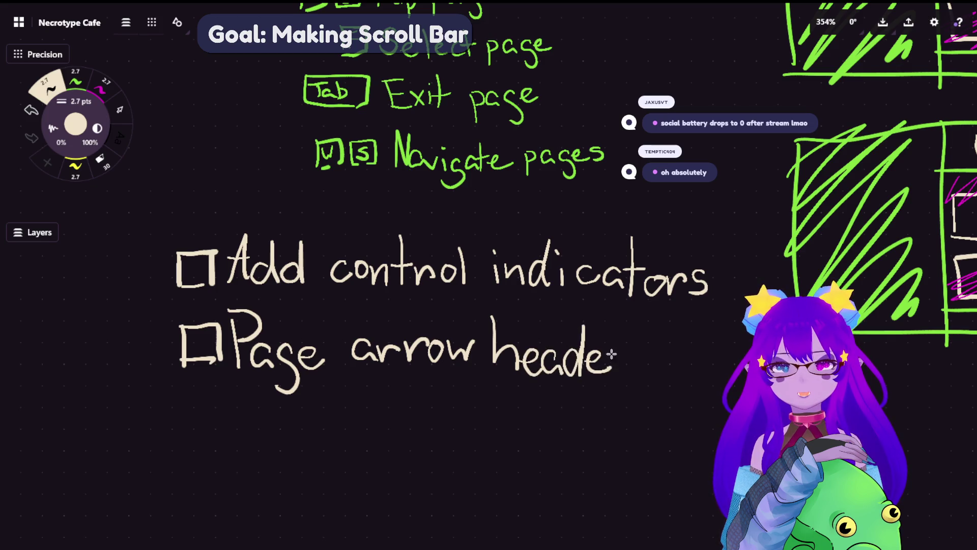
left_click_drag(611, 350, 638, 357)
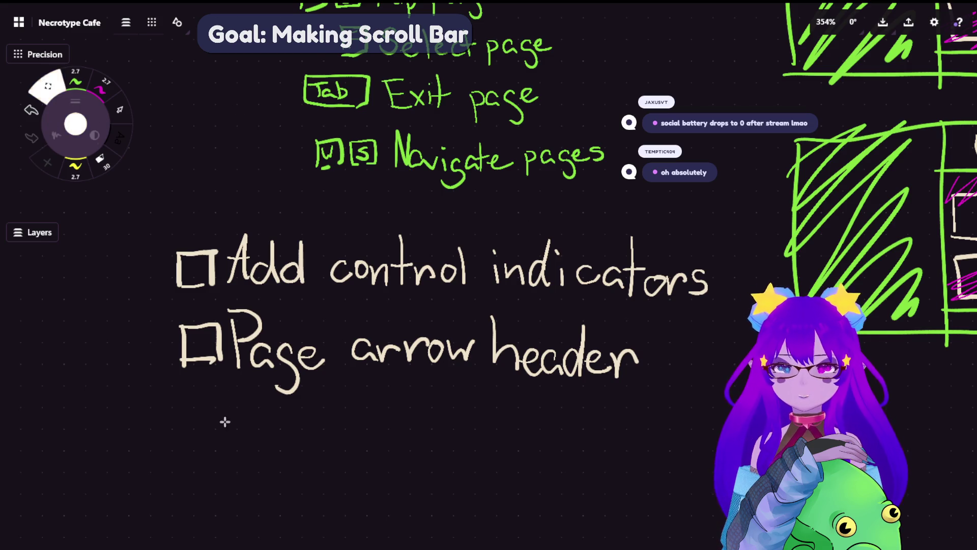
- Add a third item reading 'Smooth Scrolling' and lasso around the checklist
mouse_move(185, 418)
left_mouse_down()
mouse_move(187, 459)
mouse_move(220, 422)
mouse_move(188, 461)
left_mouse_up()
key("ctrl+z")
mouse_move(257, 419)
left_mouse_down()
mouse_move(235, 455)
mouse_move(283, 440)
mouse_move(301, 458)
mouse_move(332, 443)
mouse_move(339, 458)
mouse_move(354, 431)
left_mouse_up()
mouse_move(352, 415)
left_mouse_down()
mouse_move(348, 458)
mouse_move(366, 458)
left_mouse_up()
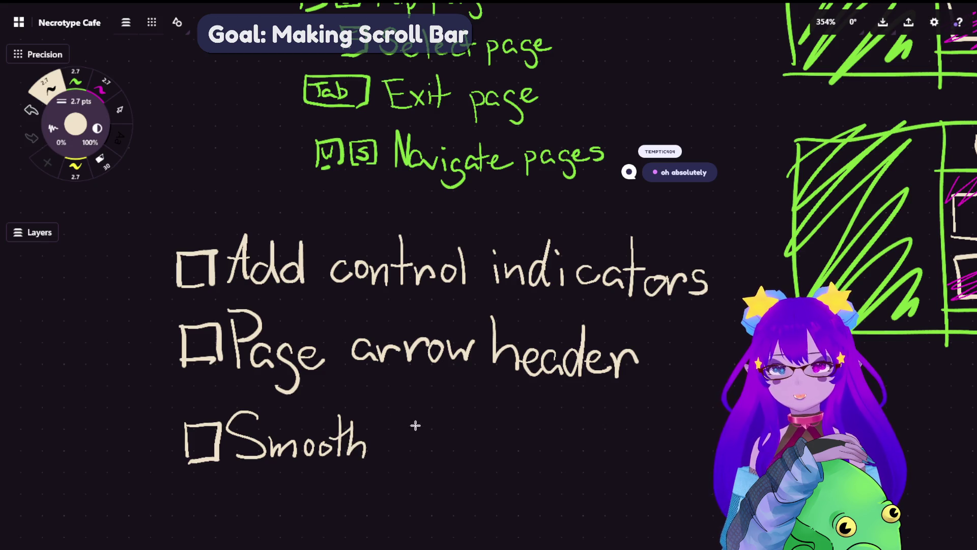
left_click_drag(426, 421, 389, 456)
mouse_move(454, 437)
left_mouse_down()
mouse_move(506, 432)
mouse_move(517, 452)
left_mouse_up()
mouse_move(531, 413)
left_mouse_down()
mouse_move(533, 453)
mouse_move(542, 437)
mouse_move(562, 450)
mouse_move(556, 476)
left_mouse_up()
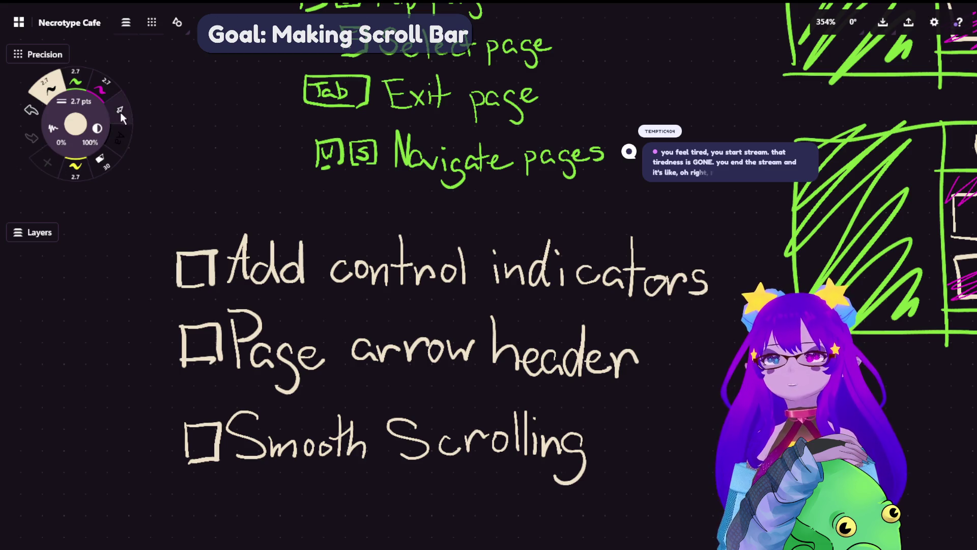
left_click(120, 110)
mouse_move(652, 231)
left_mouse_down()
mouse_move(196, 233)
mouse_move(630, 517)
left_mouse_up()
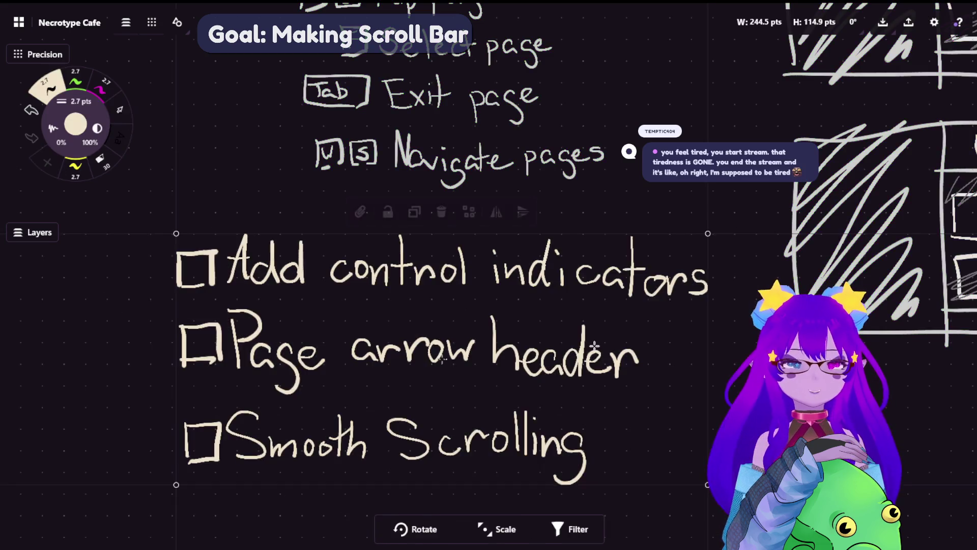
- Move the lassoed three-item checklist slightly down-left in Concepts, deselect it, and pan the sketch
left_click_drag(599, 353, 558, 370)
left_click(558, 370)
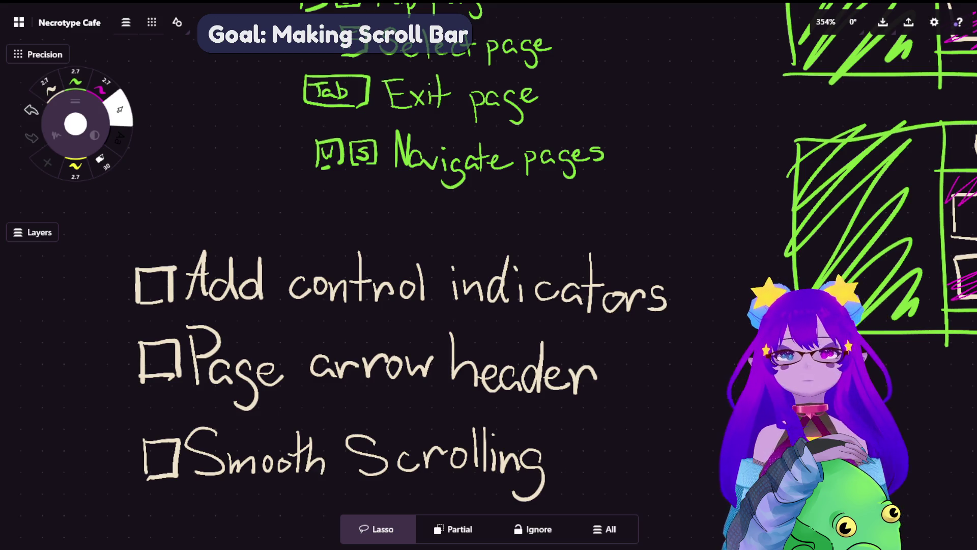
scroll(361, 377, "down", 3)
scroll(367, 262, "down", 2)
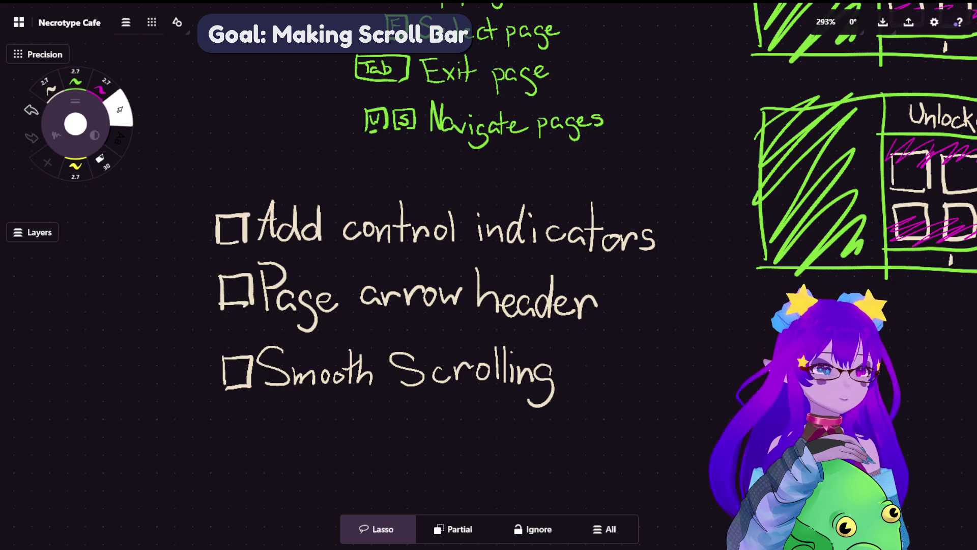
scroll(567, 279, "up", 2)
scroll(567, 279, "right", 2)
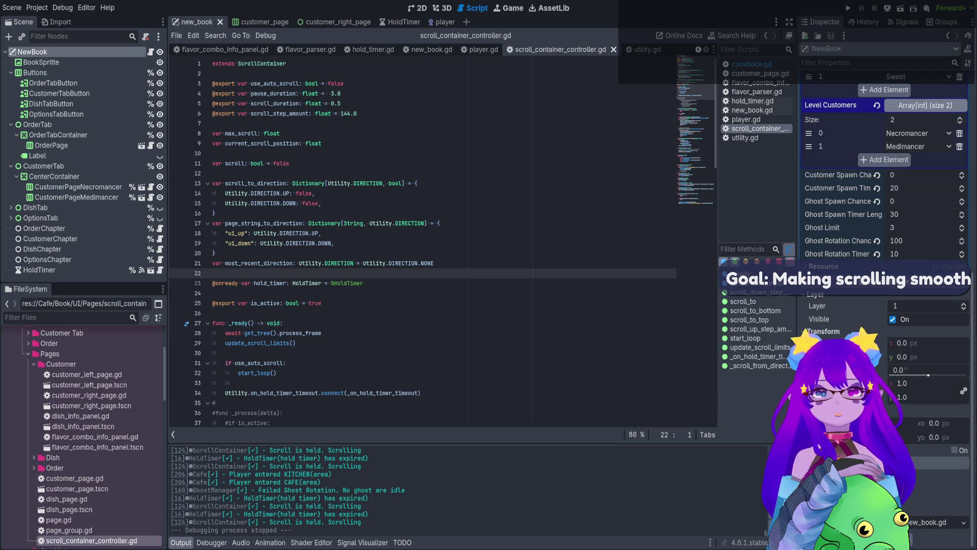
- Show the book scene in the 2D workspace and run it to reach the Orders page
left_click(420, 9)
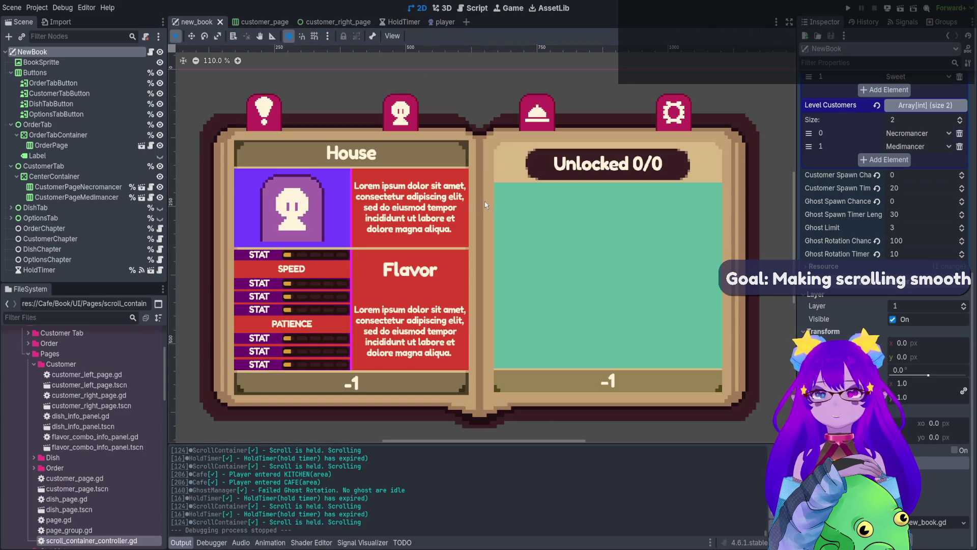
left_click(901, 9)
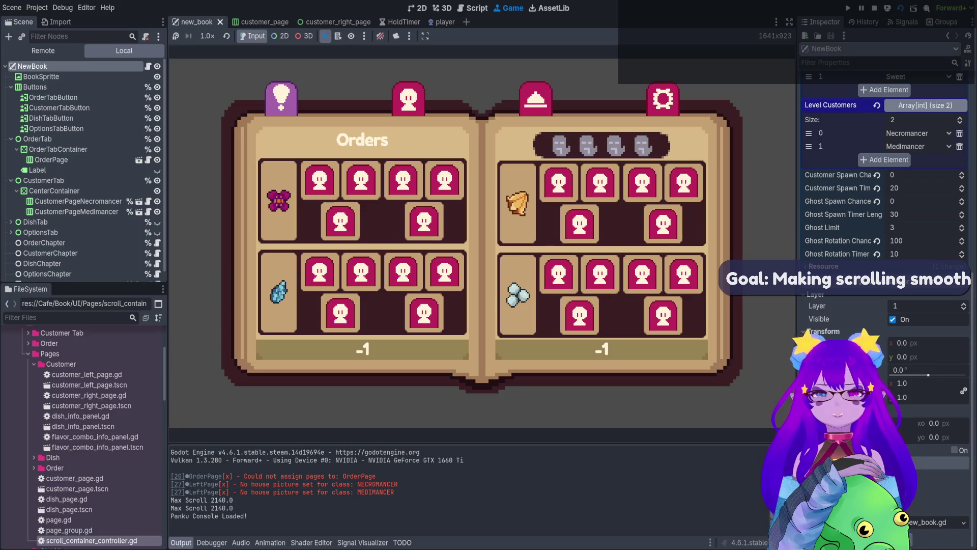
- Open the Necromancer customer page, scroll its unlock grid down, then stop the game with F8
left_click(408, 98)
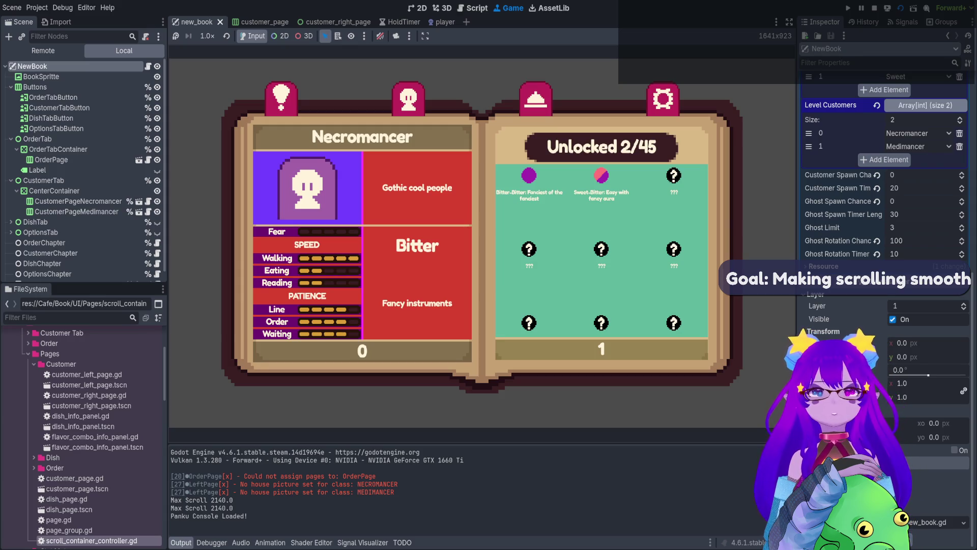
scroll(602, 249, "down", 1)
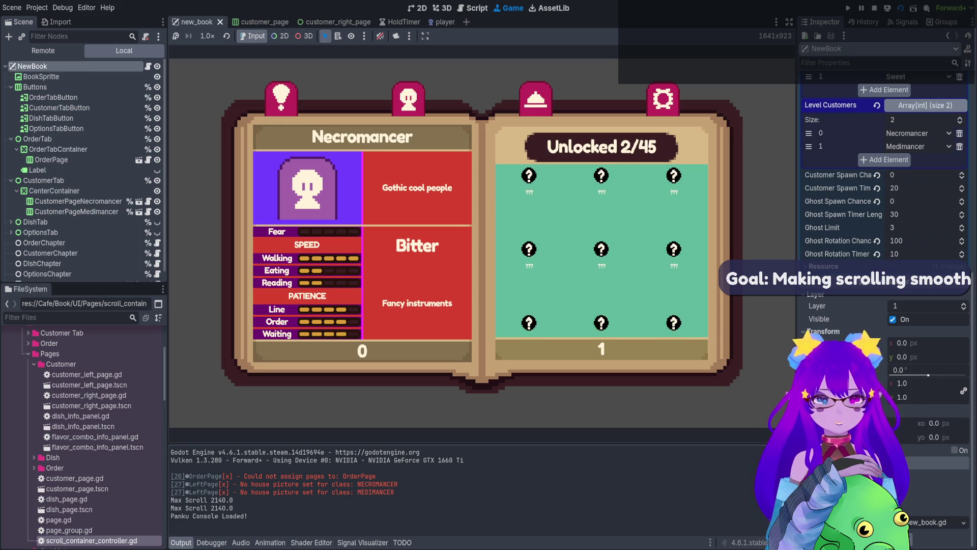
scroll(602, 249, "down", 1)
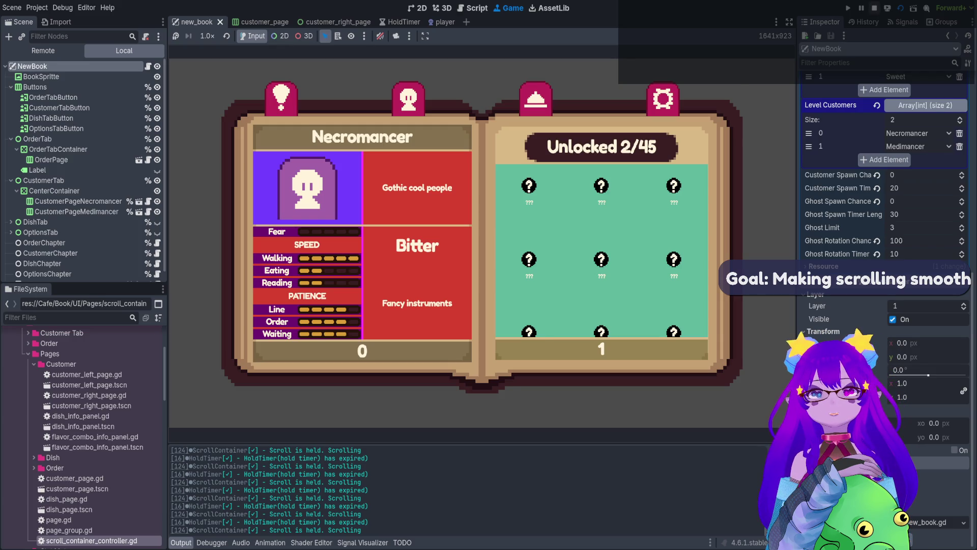
key("F8")
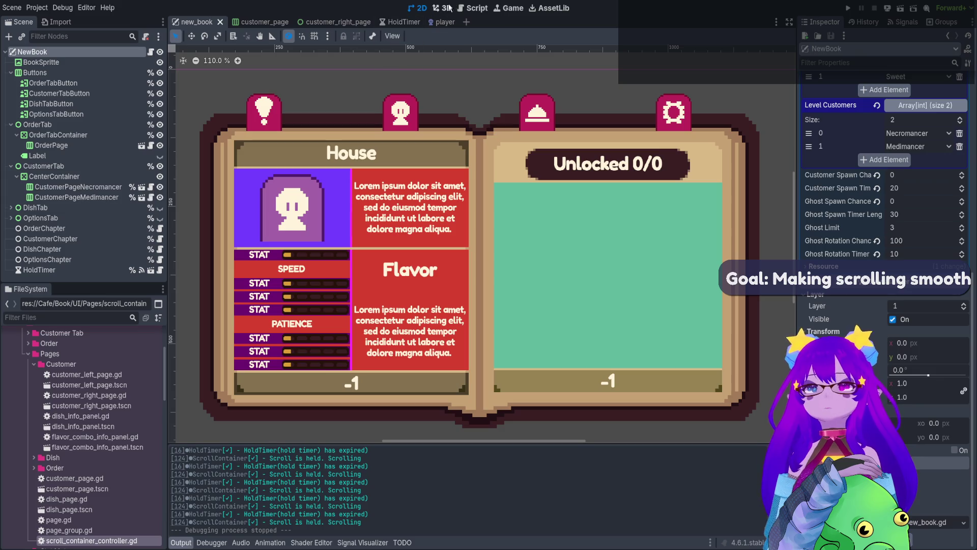
- In customer_right_page, reset the ScrollContainer's Pause Duration back to 3.0
left_click(352, 26)
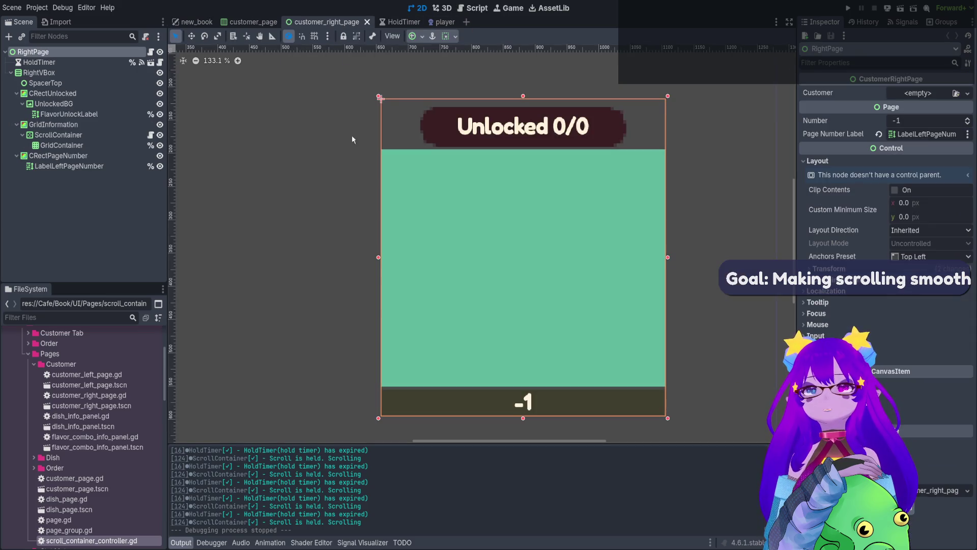
scroll(407, 153, "down", 2)
left_click_drag(505, 144, 482, 157)
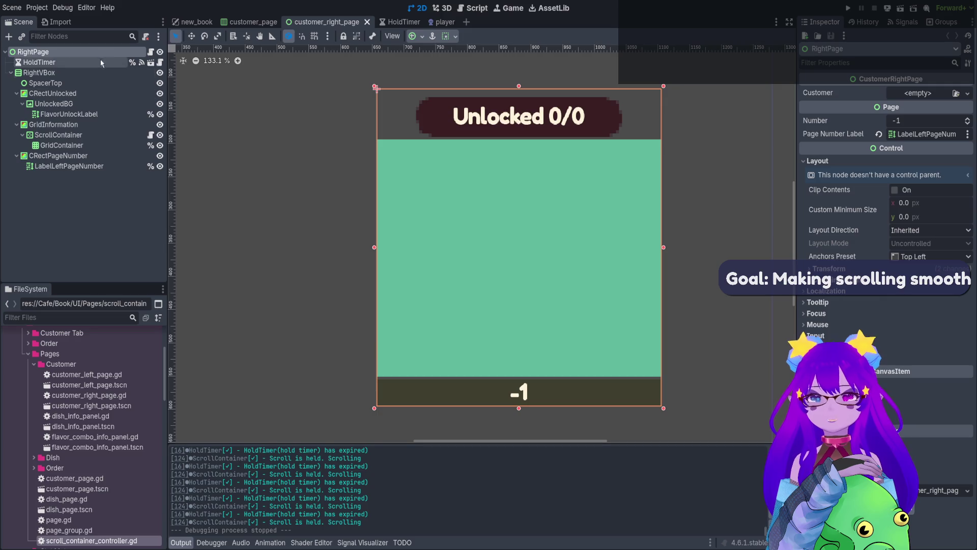
left_click(61, 135)
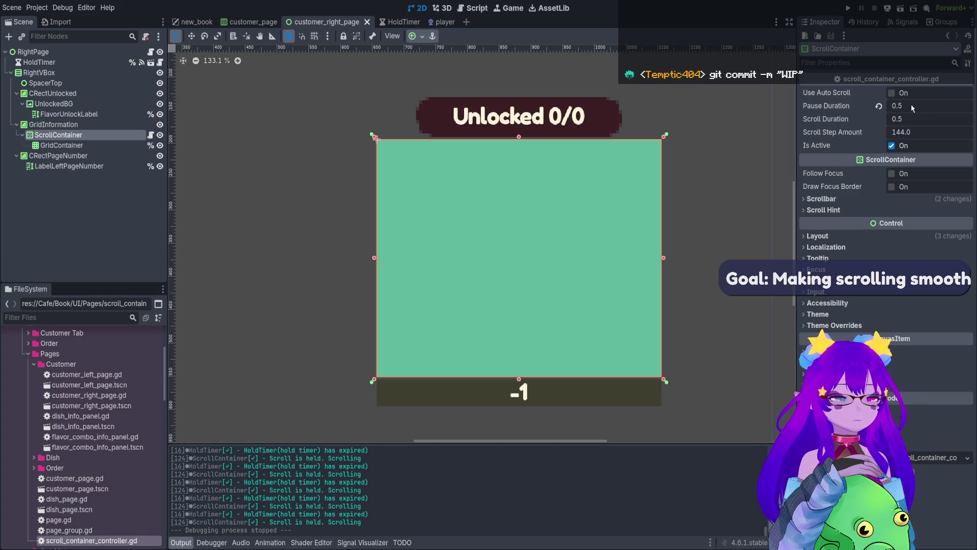
left_click(879, 106)
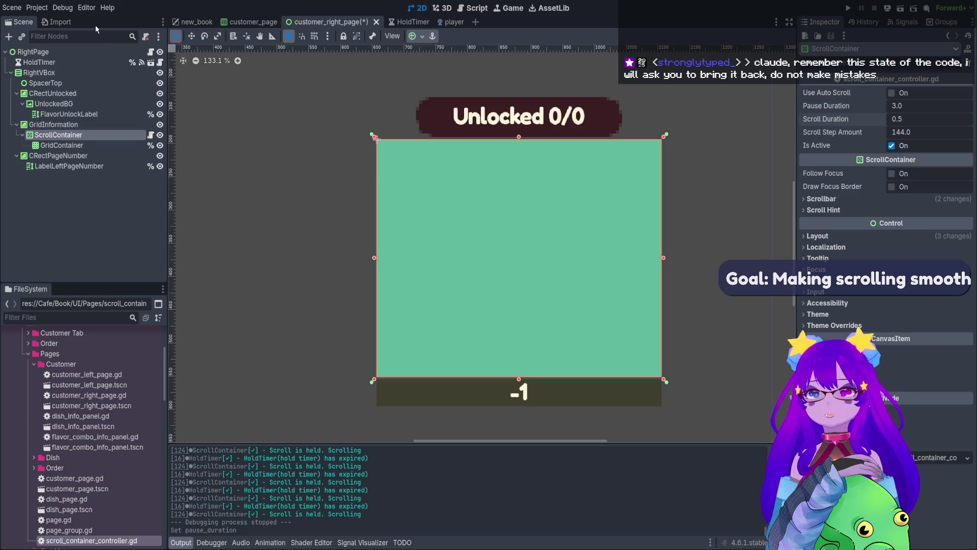
- Set the HoldTimer's Hold Time to 1.0 and save the right page scene
left_click(112, 63)
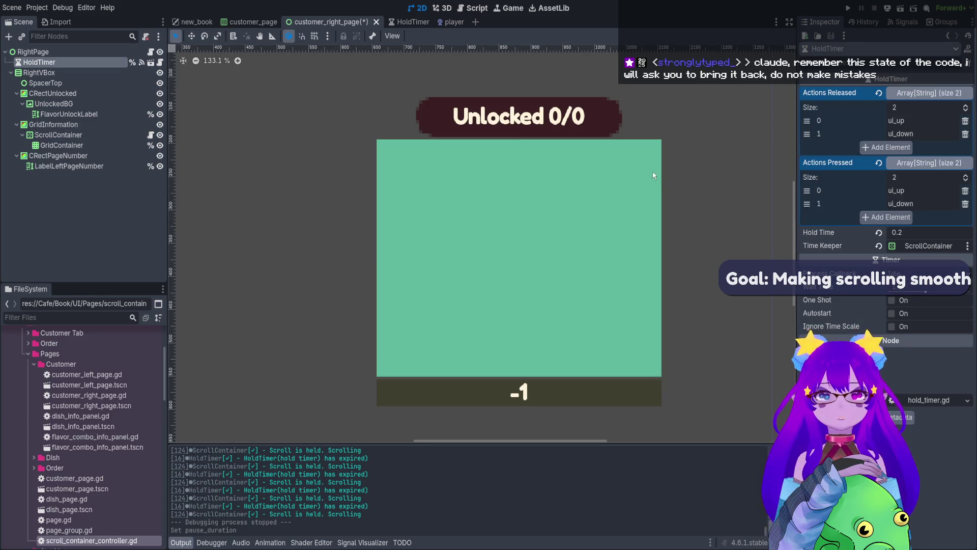
left_click(879, 236)
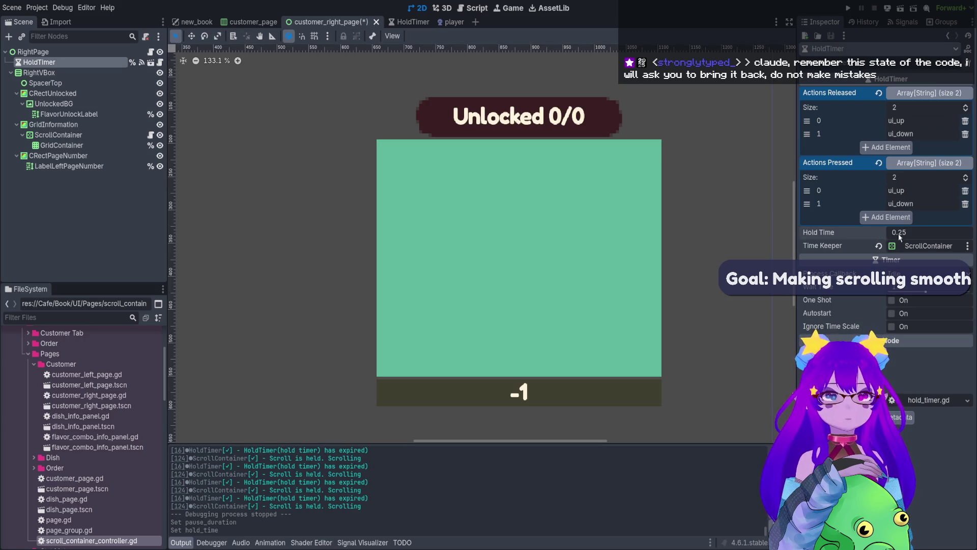
left_click(916, 232)
type("1")
key("Return")
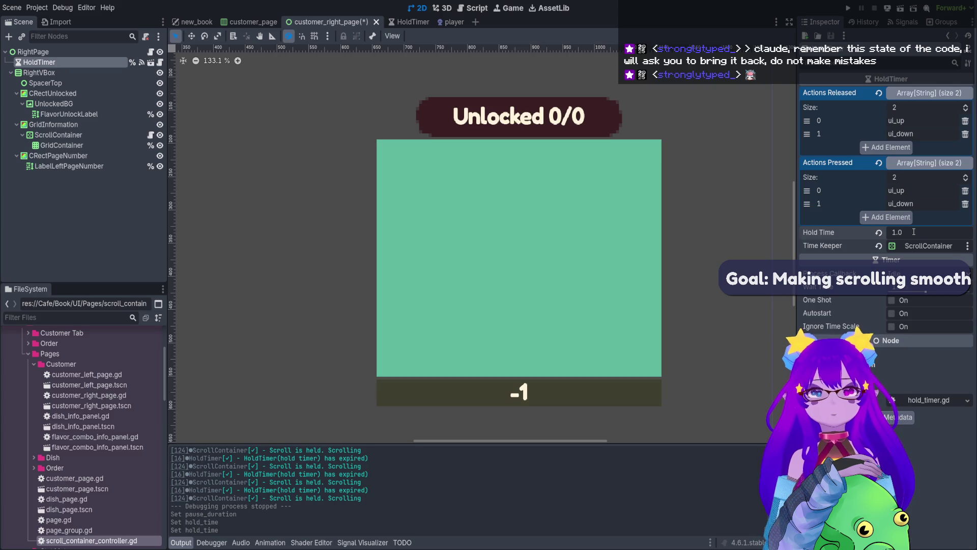
key("ctrl+s")
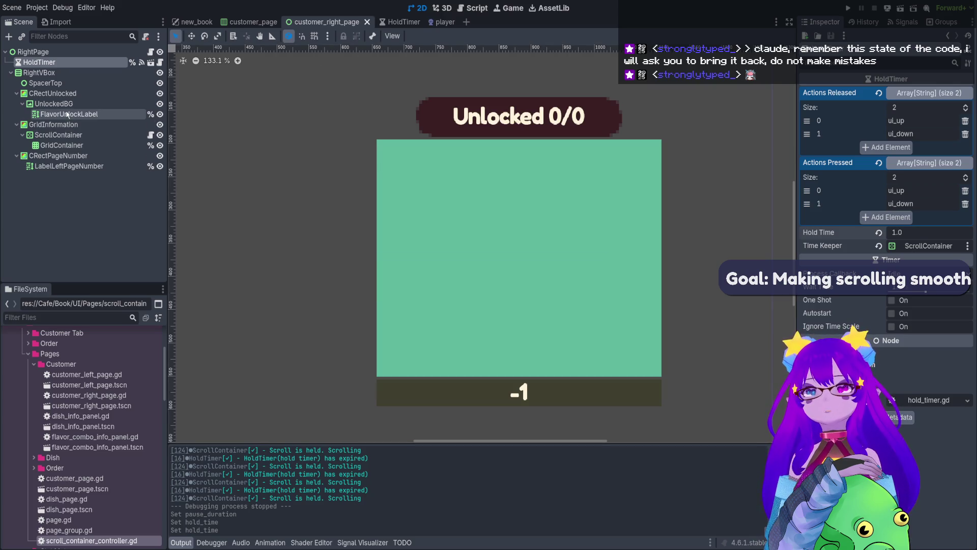
left_click(59, 134)
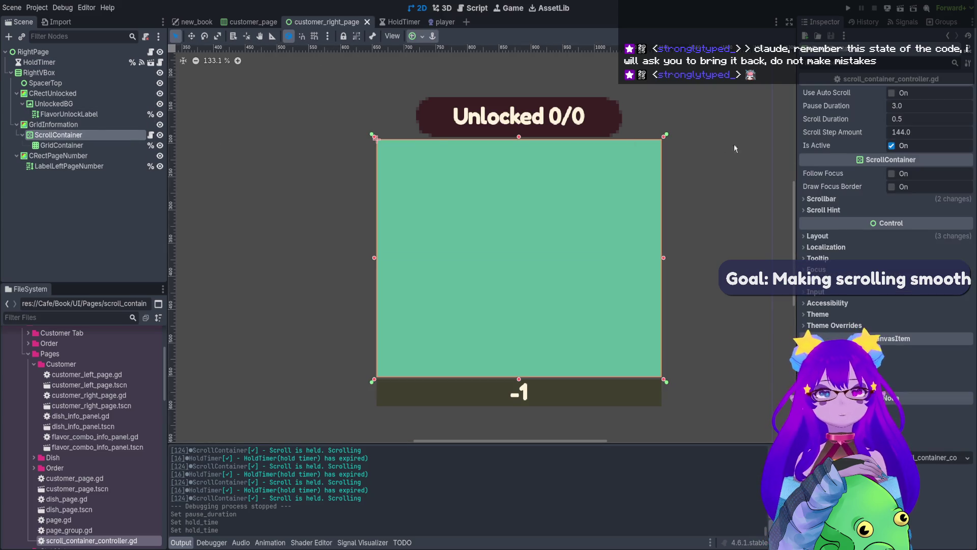
- Run the project with F5, open the Necromancer customer page, and scroll its unlock grid down
key("F5")
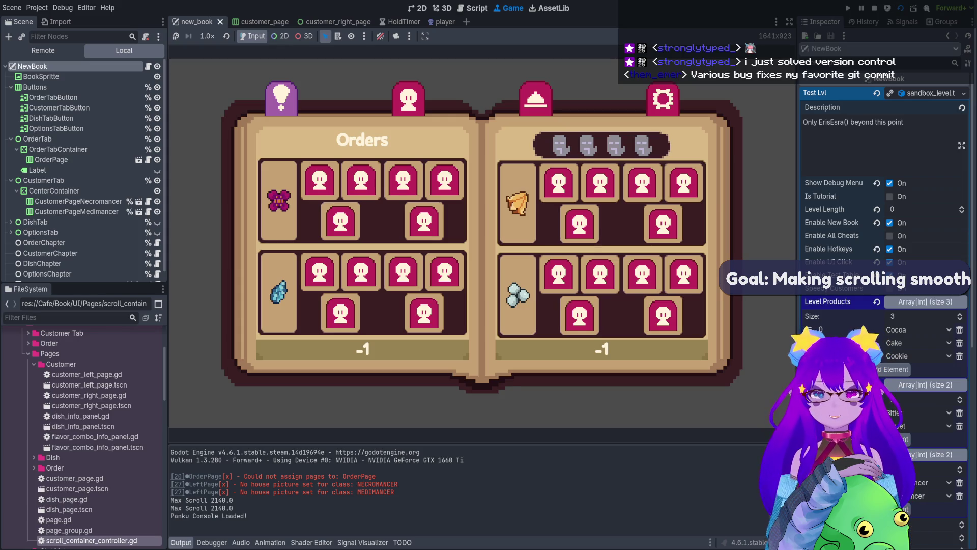
left_click(408, 97)
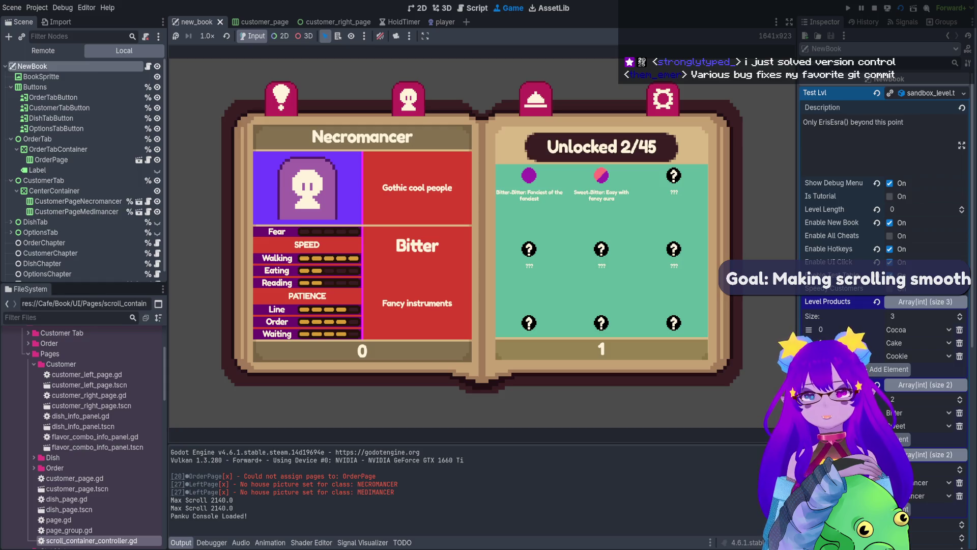
scroll(602, 247, "down", 3)
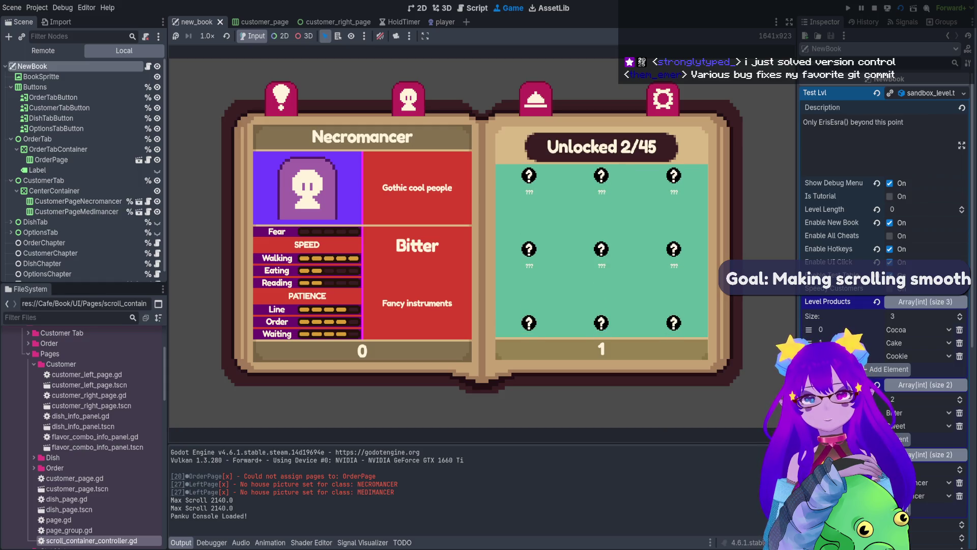
scroll(601, 251, "down", 3)
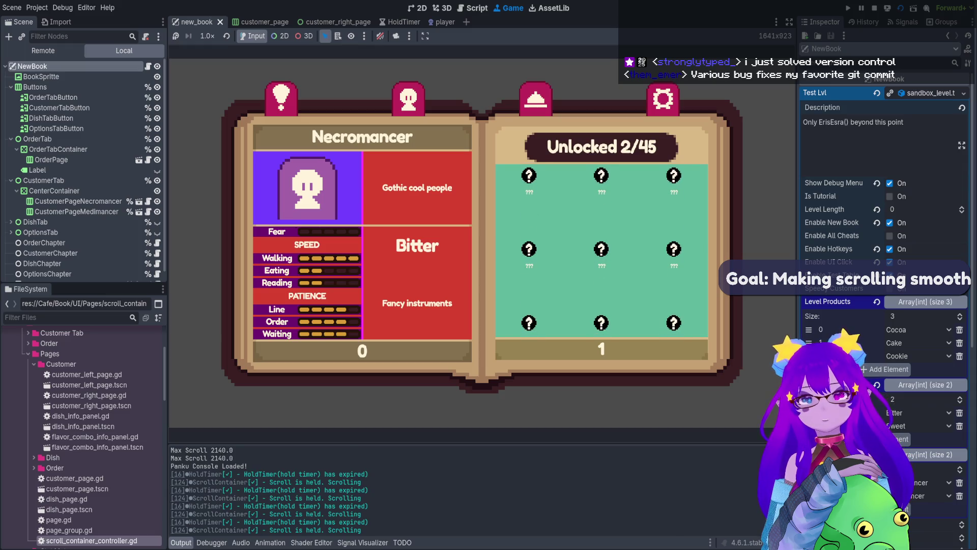
- Stop the game and go back to the customer_right_page scene after glancing at the player scene
left_click(875, 8)
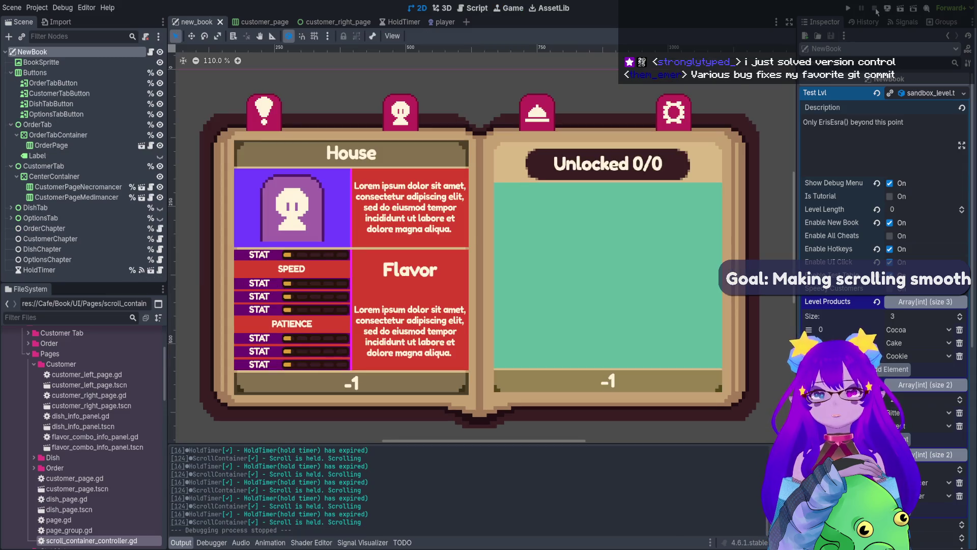
left_click(310, 22)
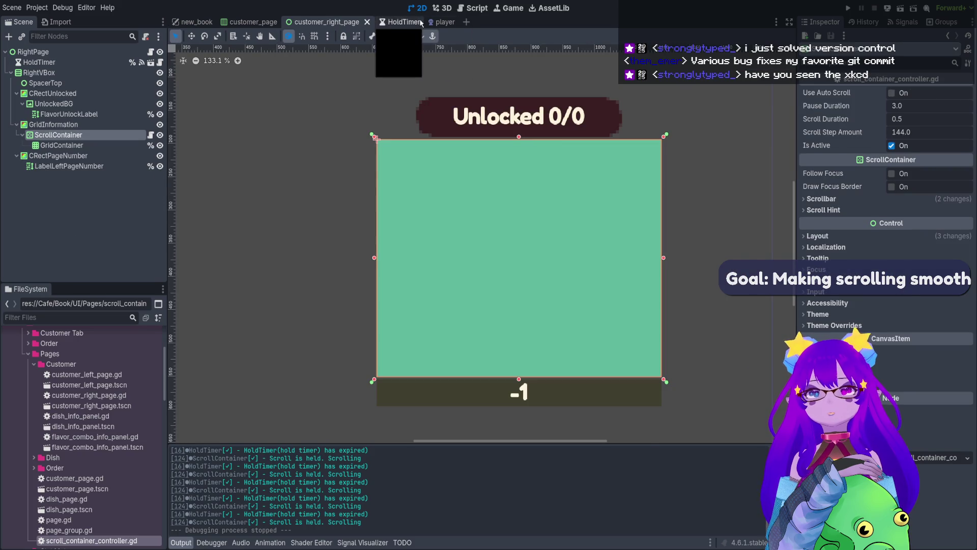
left_click(430, 21)
left_click(332, 23)
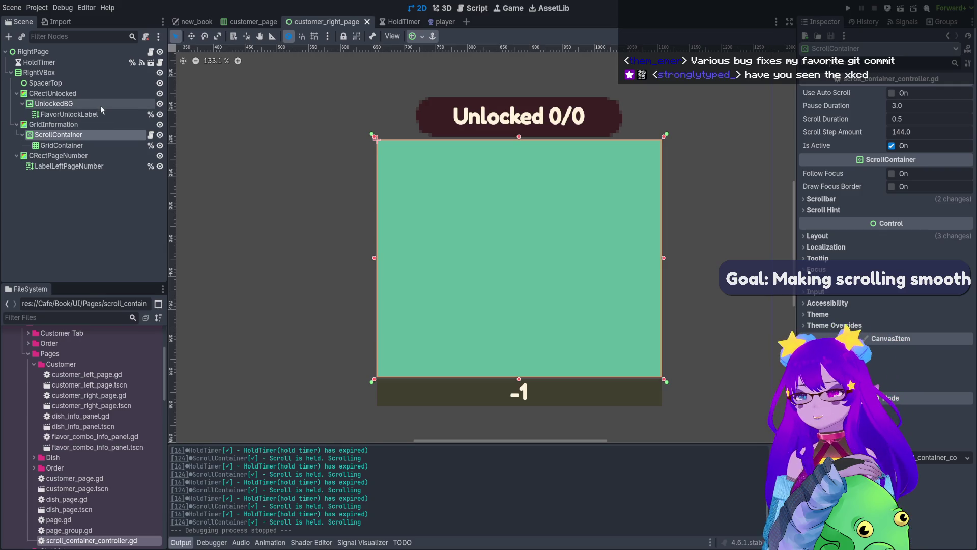
- Set HoldTimer's Hold Time to 0.01, fixing the mistyped '0/01', and save the scene
left_click(94, 62)
left_click(913, 237)
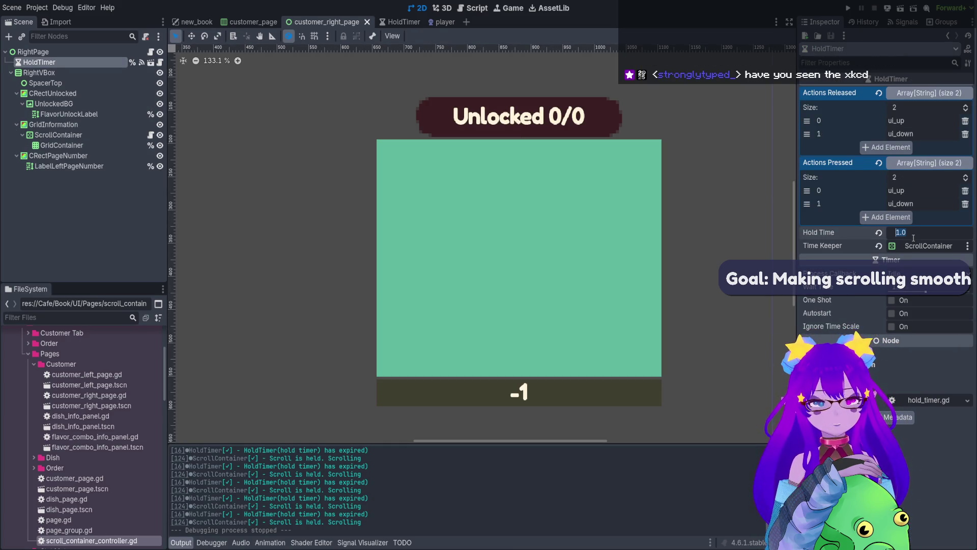
type("0/01")
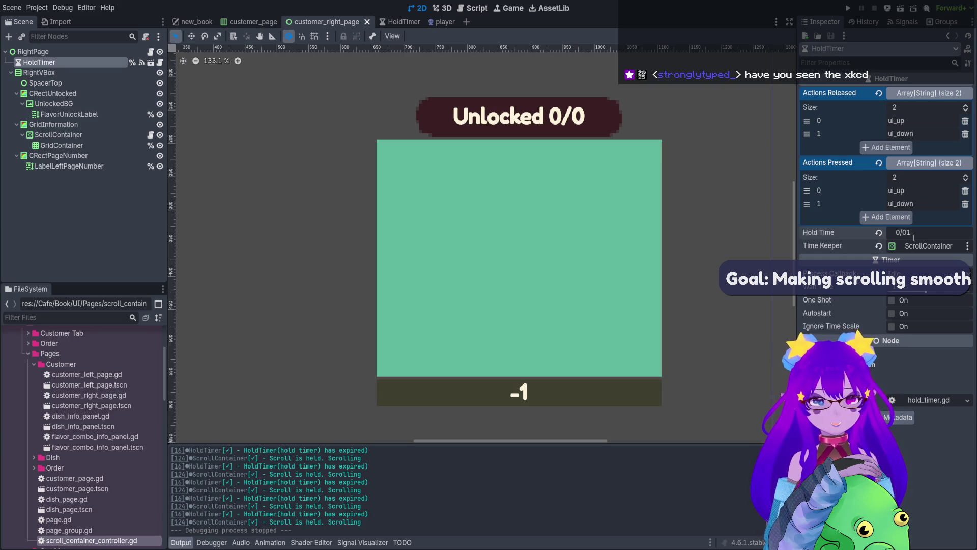
key("ctrl+a")
type("0")
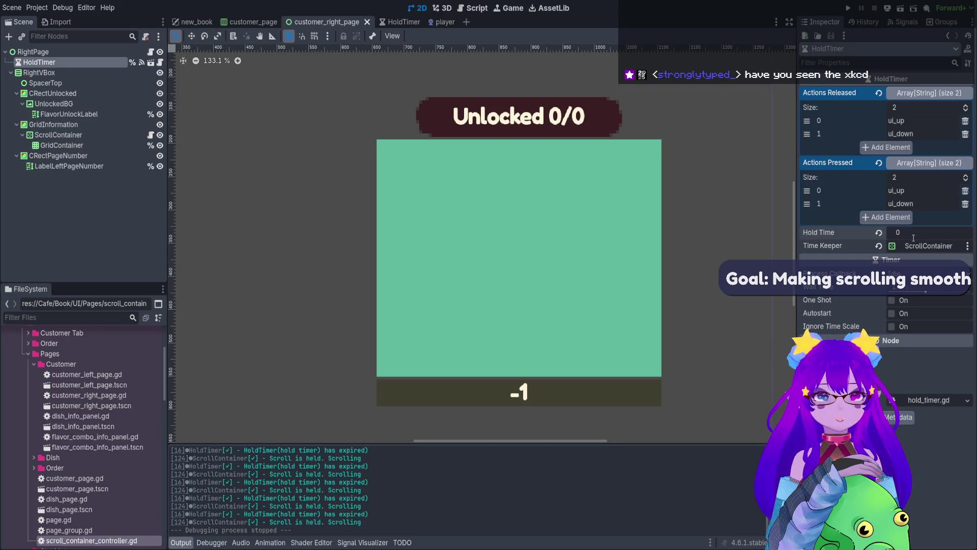
type(".01")
key("Return")
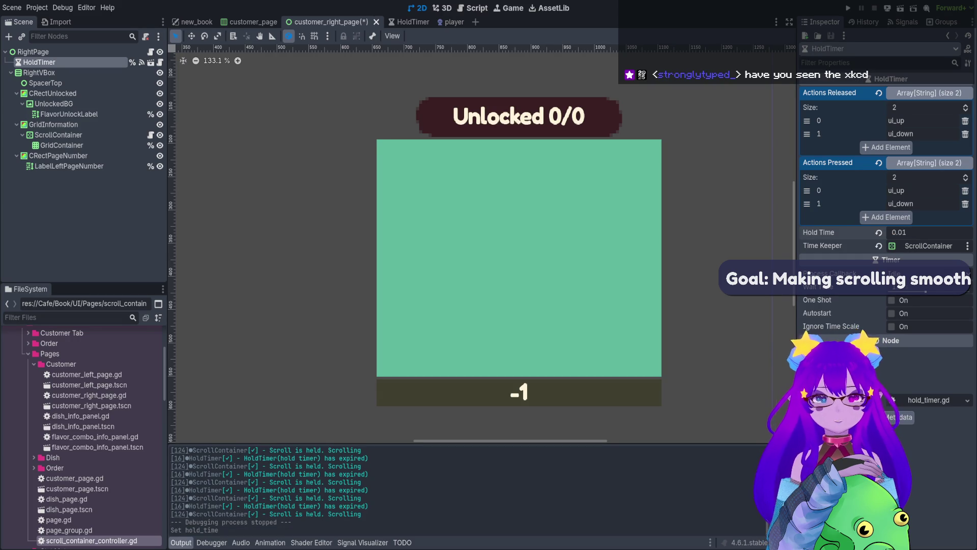
key("ctrl+s")
- Run the new_book scene and open the customer page in the running book
left_click(196, 21)
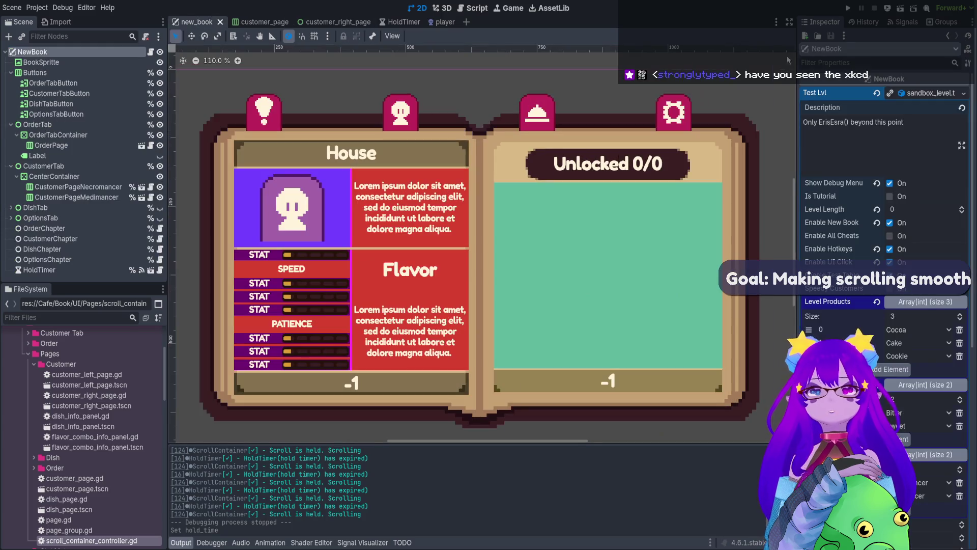
left_click(901, 9)
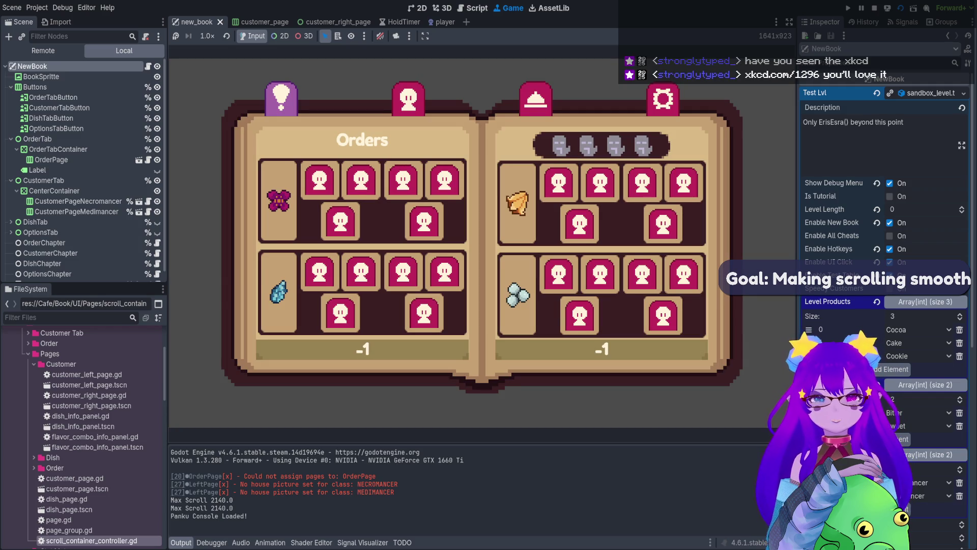
left_click(409, 99)
- Flip the book through the Options and Dish pages and back to the Necromancer page
key("Escape")
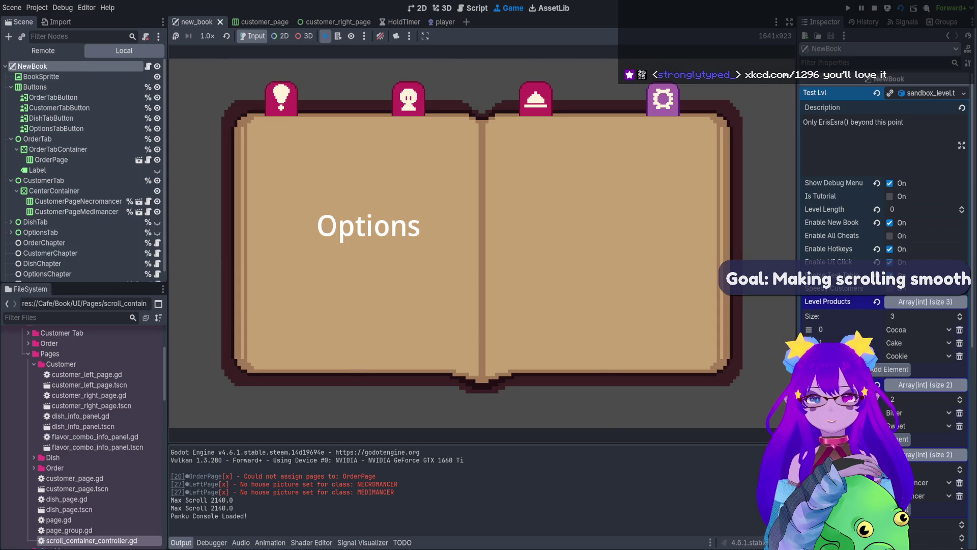
key("3")
key("1")
key("2")
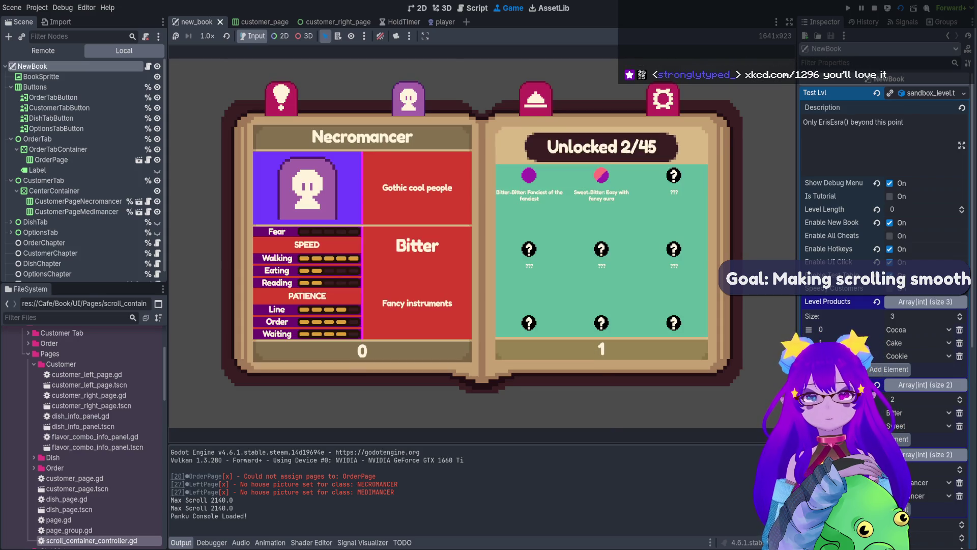
key("Escape")
key("3")
key("2")
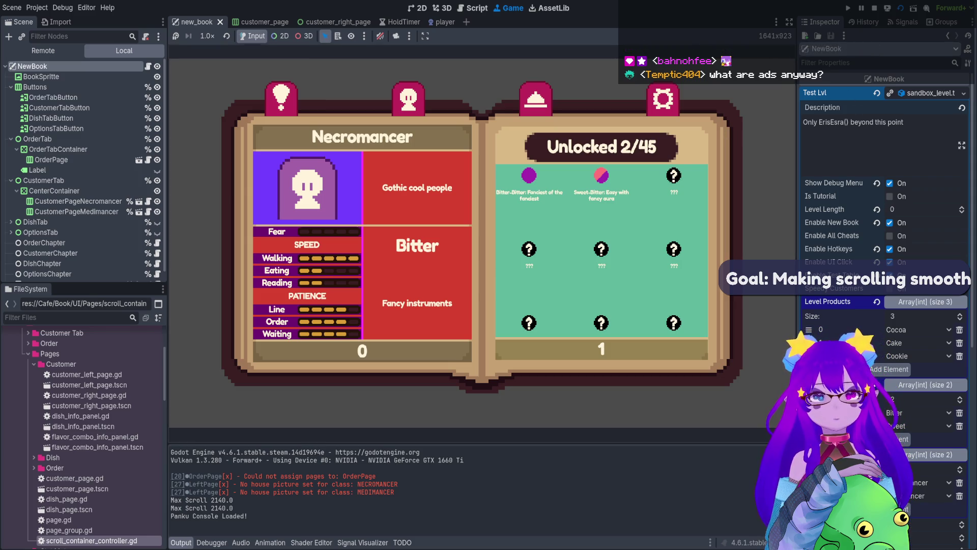
- Scroll the Necromancer page's unlock grid up and down repeatedly to test the hold-scroll behaviour
scroll(601, 250, "down", 3)
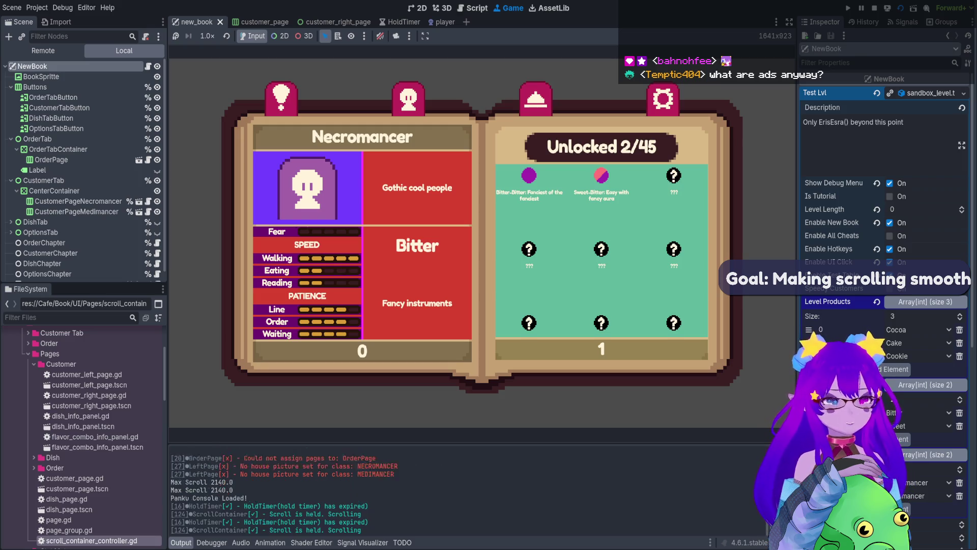
scroll(602, 250, "down", 2)
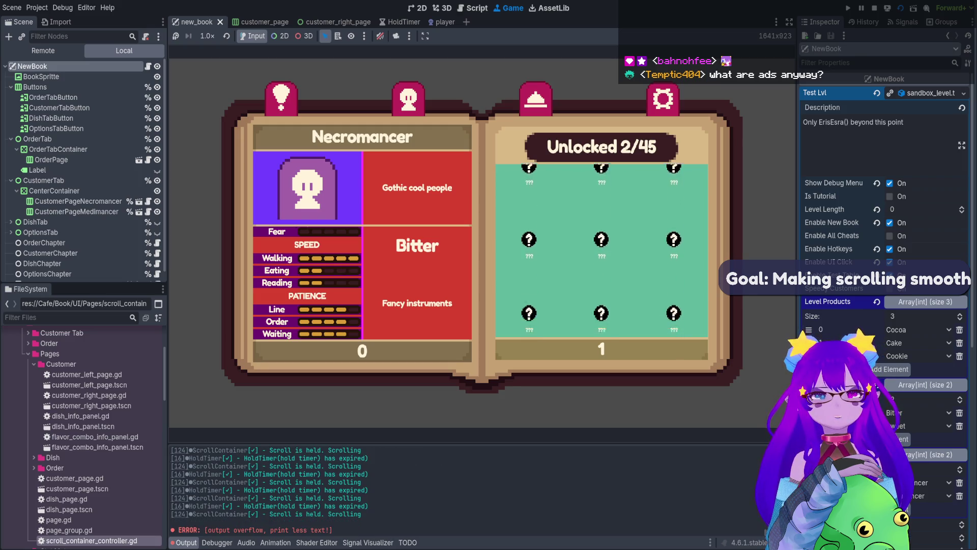
scroll(601, 250, "up", 2)
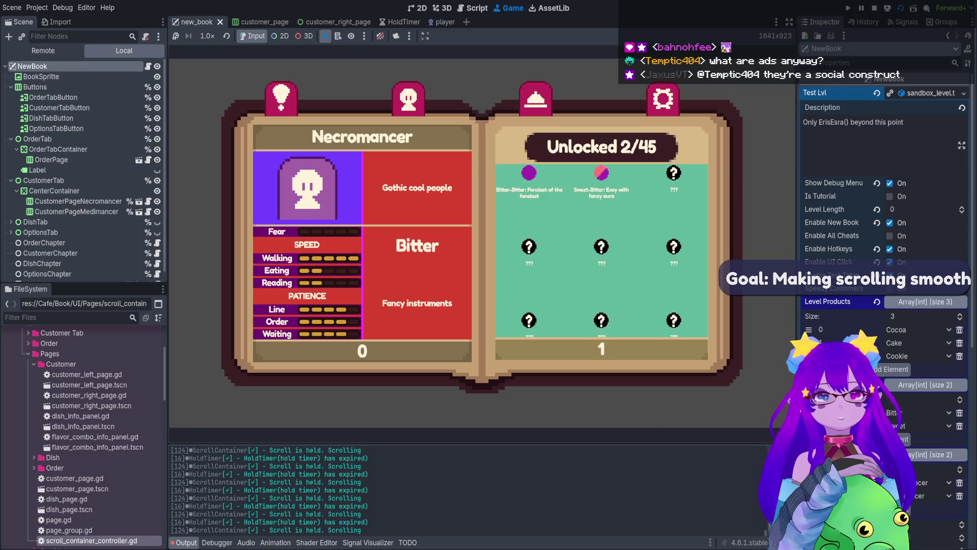
scroll(602, 249, "down", 1)
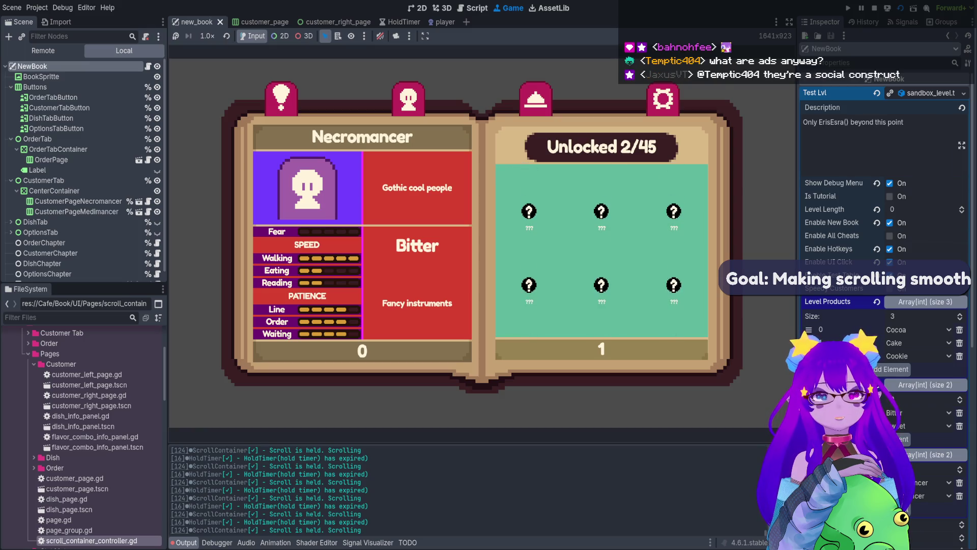
scroll(601, 249, "up", 1)
scroll(601, 249, "up", 1)
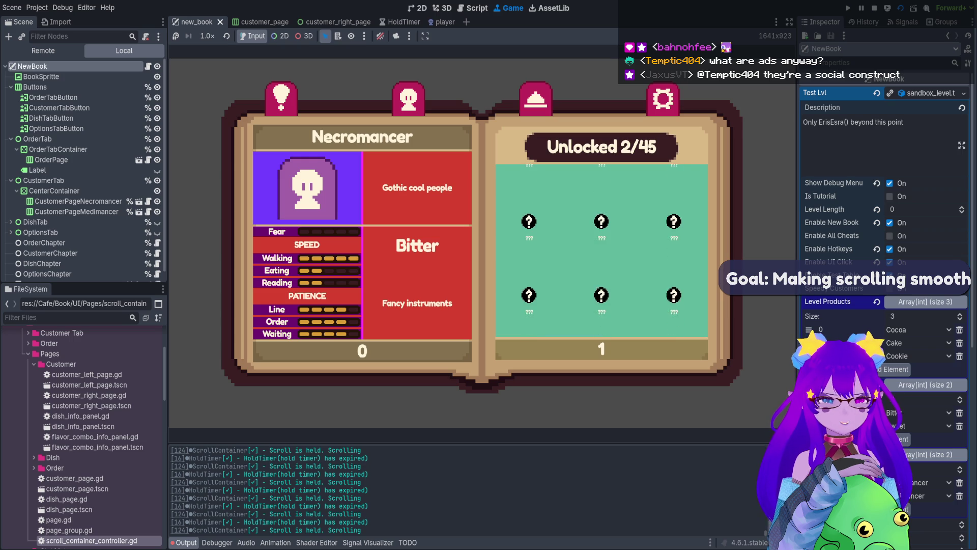
scroll(602, 250, "down", 2)
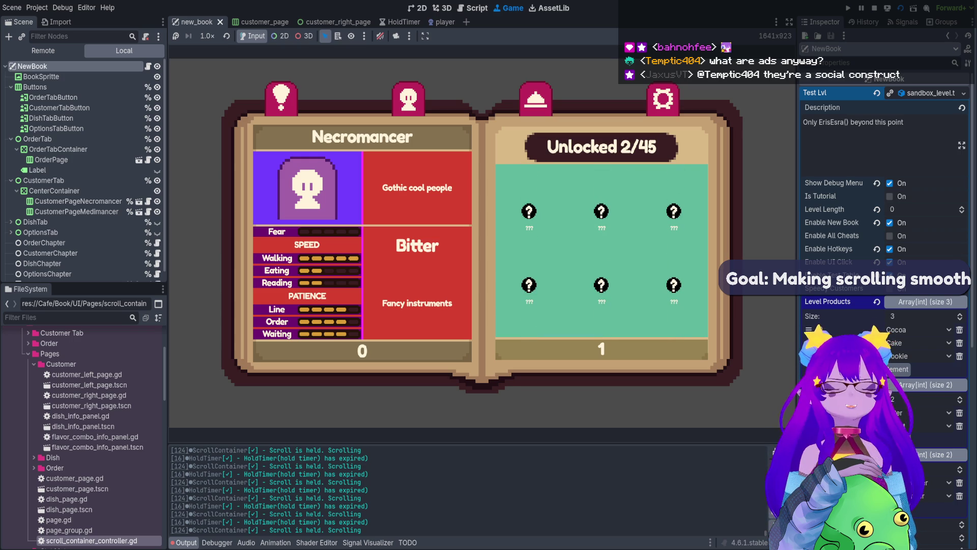
scroll(601, 250, "up", 2)
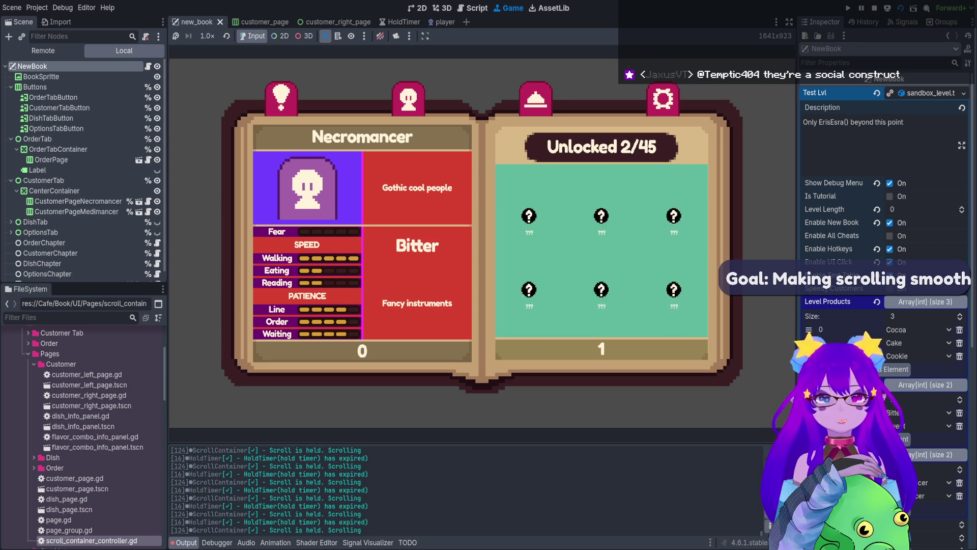
- Stop the game and close the customer_page, HoldTimer and player scene tabs
key("F8")
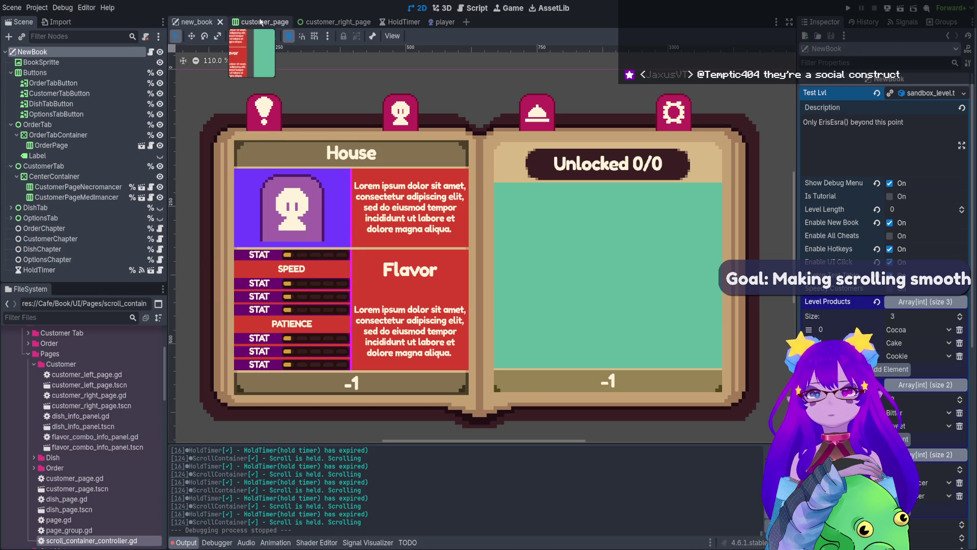
left_click(262, 22)
left_click(285, 22)
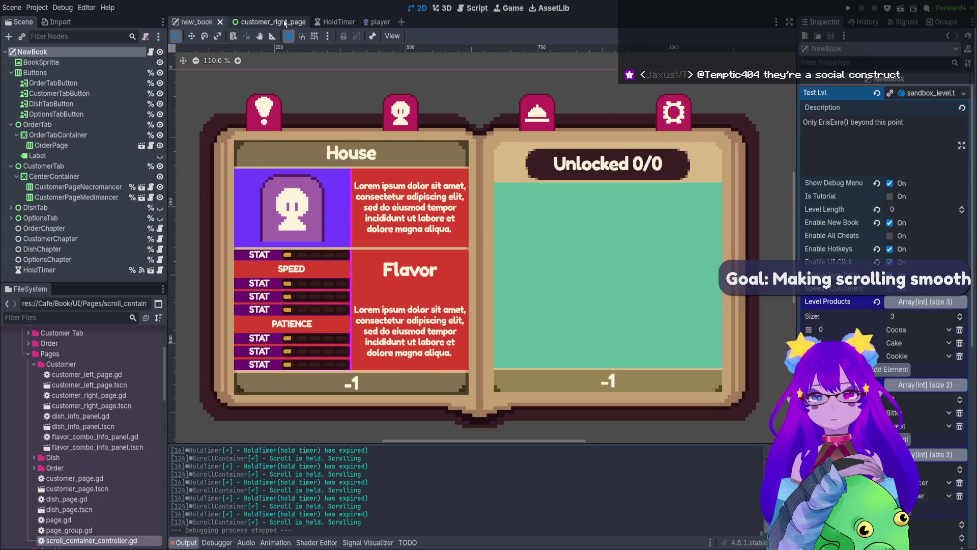
left_click(332, 25)
left_click(351, 21)
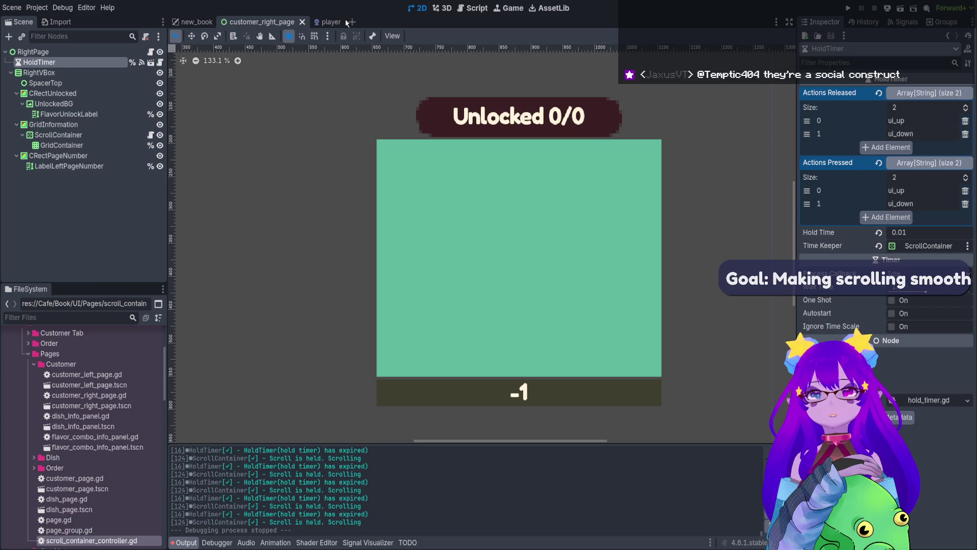
left_click(344, 20)
left_click(338, 22)
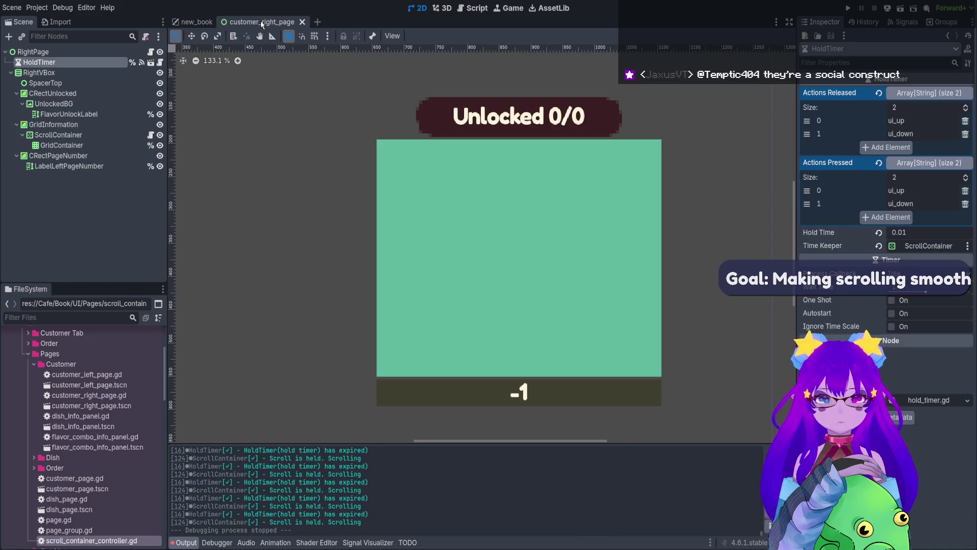
- Set HoldTimer's Hold Time to 0.05, save customer_right_page, and run the game again
left_click(909, 232)
type("0.05")
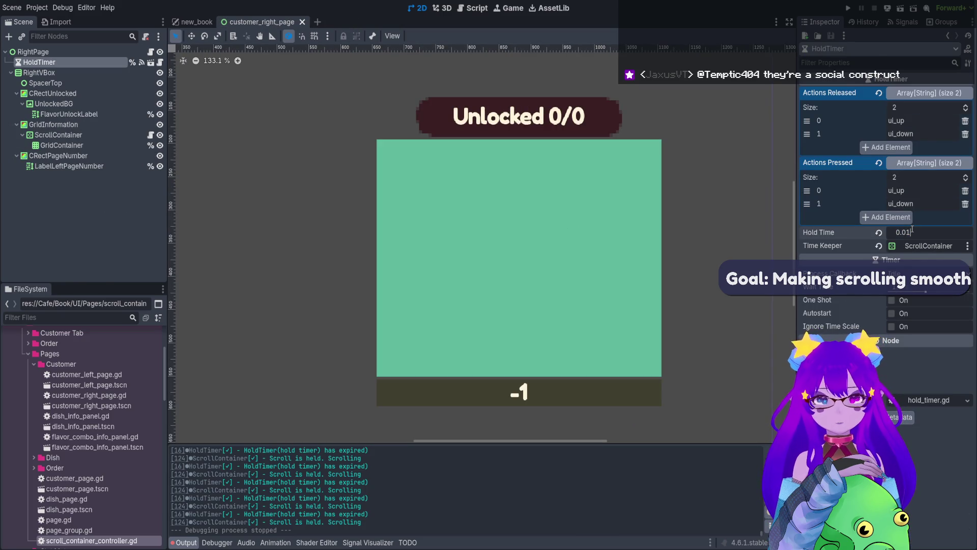
key("ctrl+s")
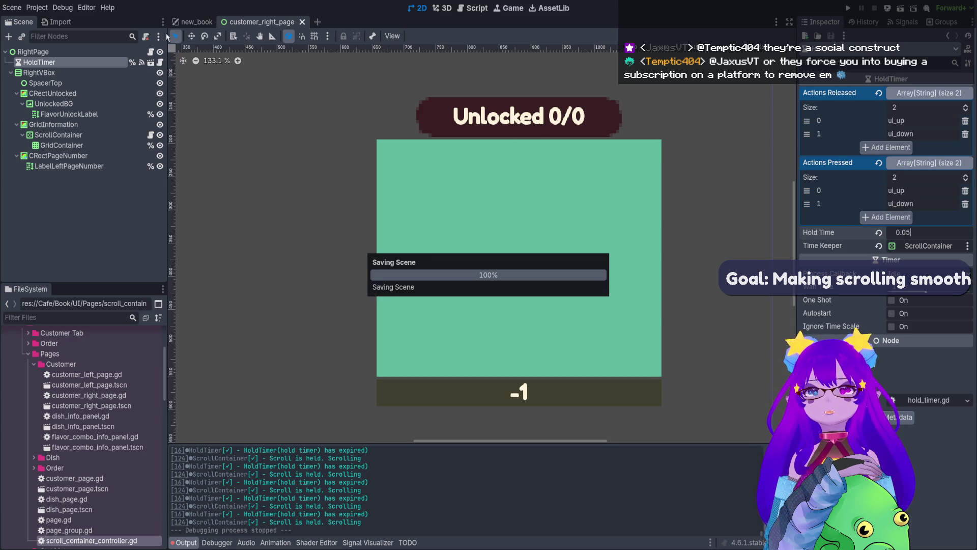
key("F6")
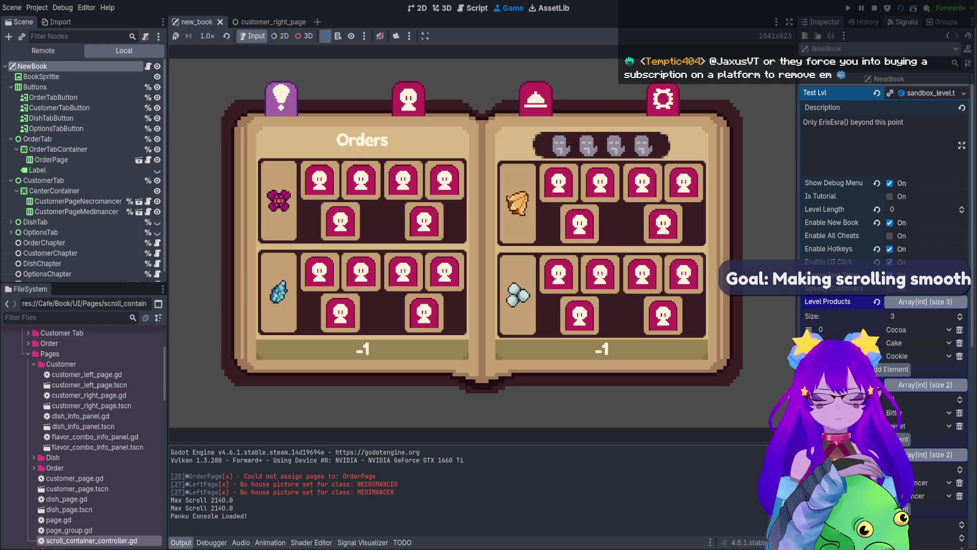
- Switch the running book to the Necromancer customer page with key 2, then stop the game
key("2")
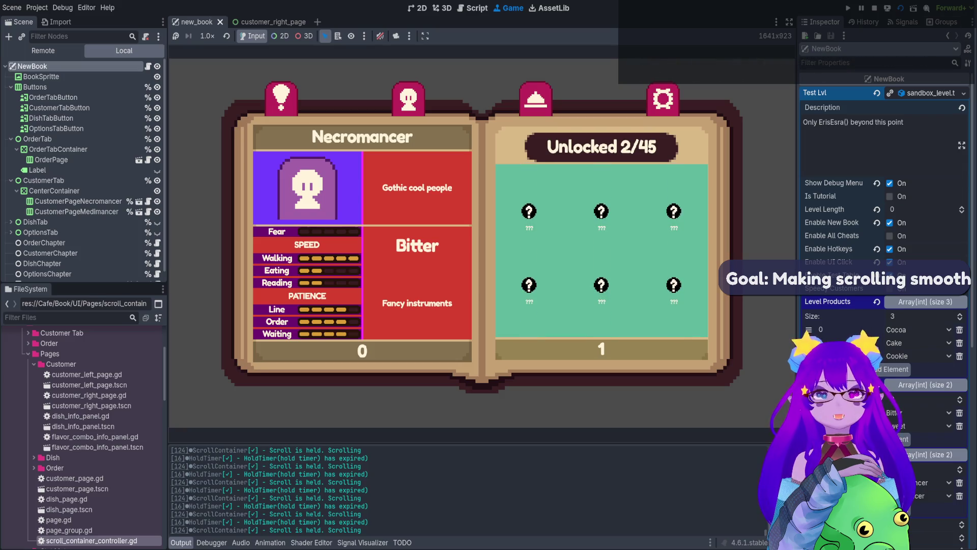
left_click(874, 8)
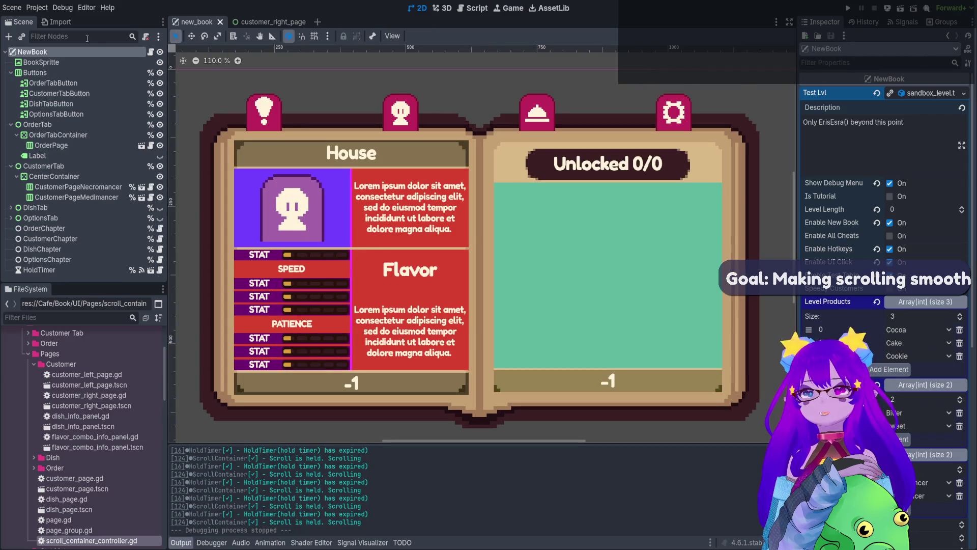
- Change ScrollContainer's Scroll Duration from 0.5 to 1 in customer_right_page, save, and rerun new_book
left_click(266, 23)
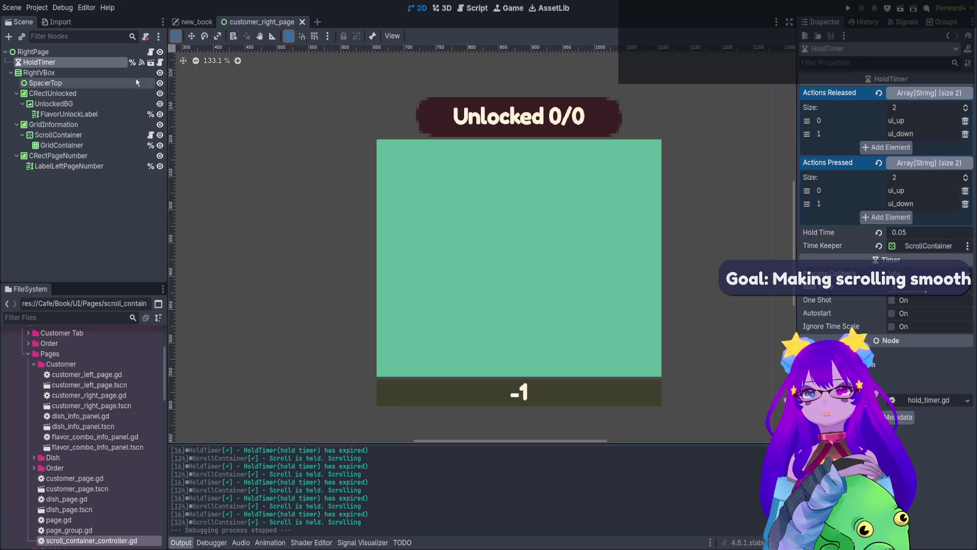
left_click(59, 135)
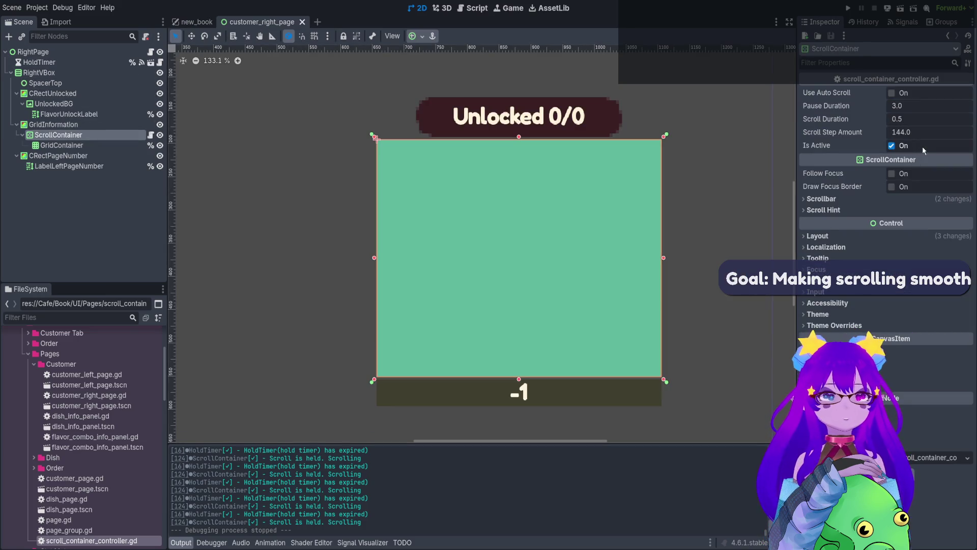
left_click(903, 118)
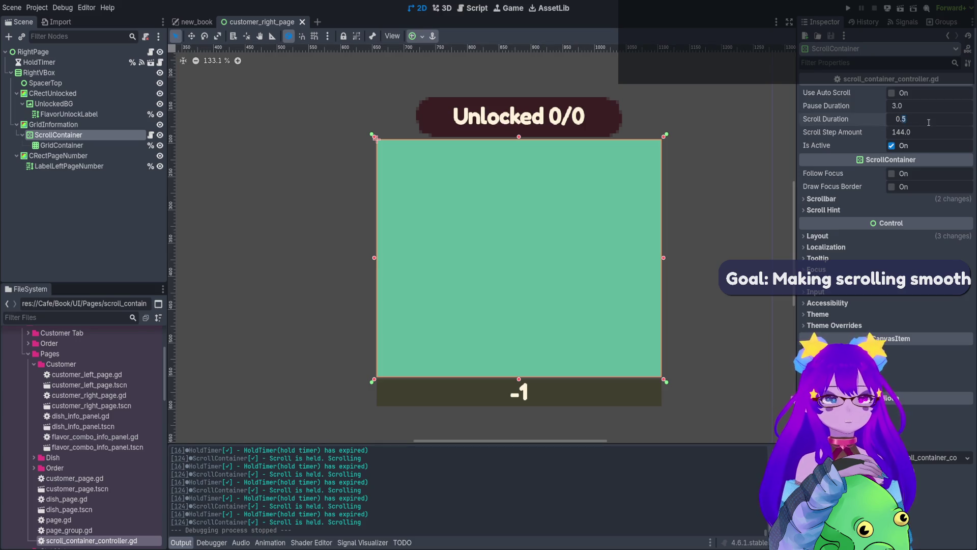
key("BackSpace")
key("BackSpace")
key("BackSpace")
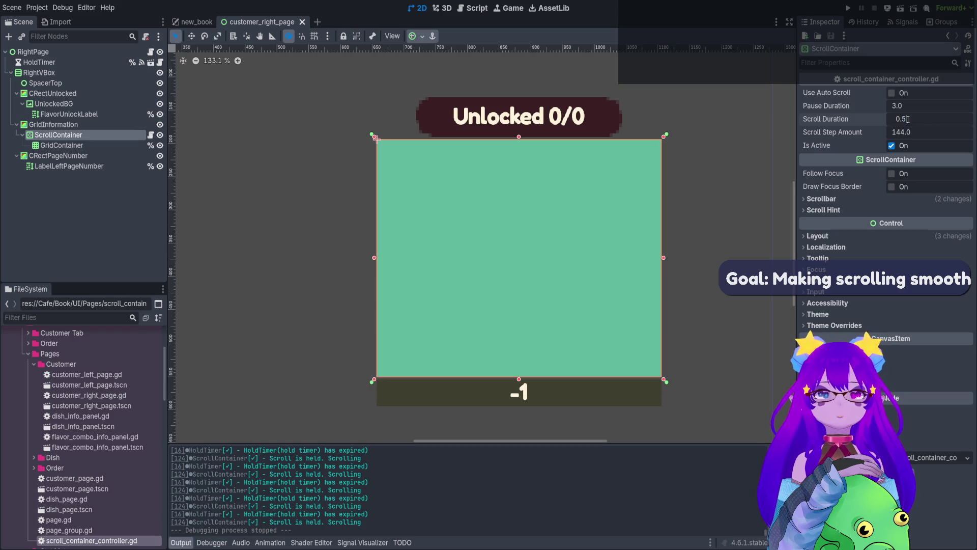
type("1")
key("ctrl+s")
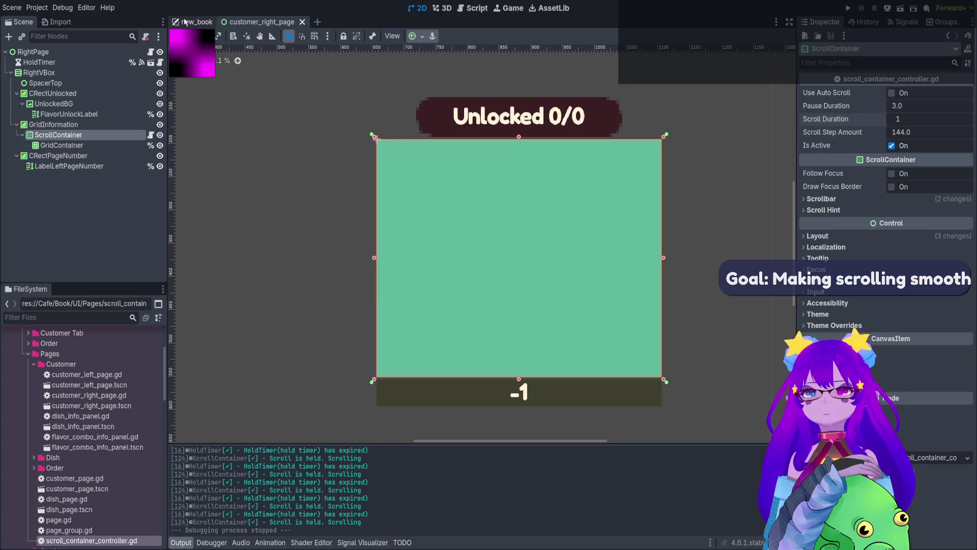
left_click(192, 22)
left_click(900, 10)
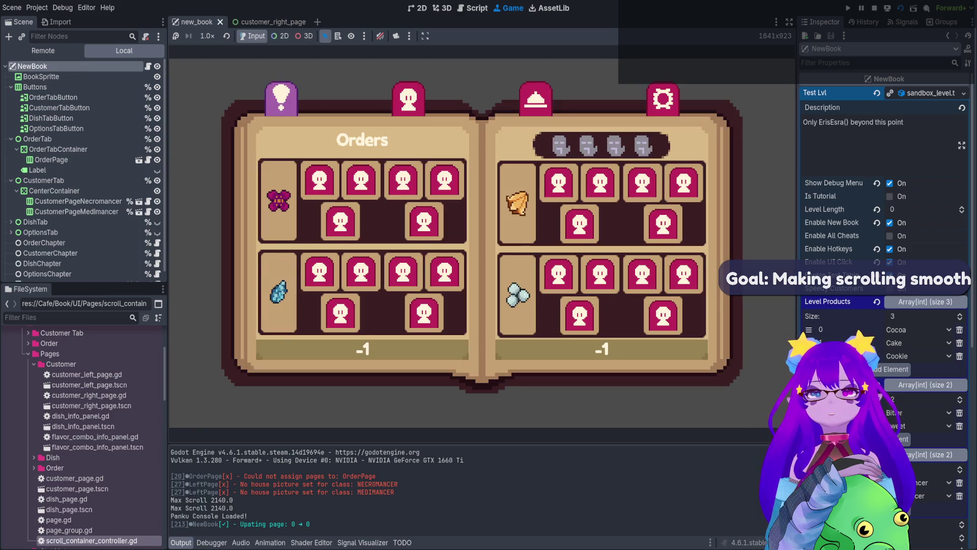
- Show the Necromancer customer page in the running game, watch its grid scroll, then stop the game
key("2")
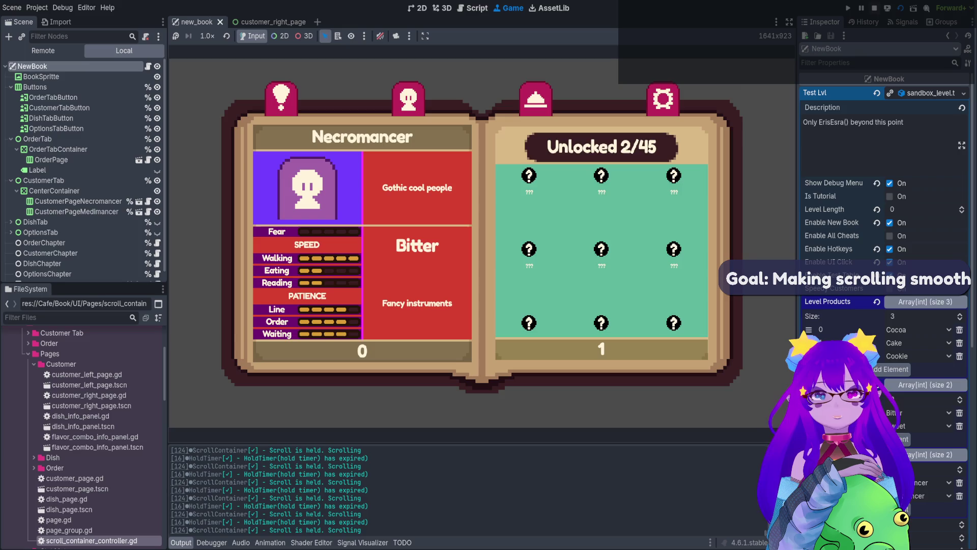
key("F8")
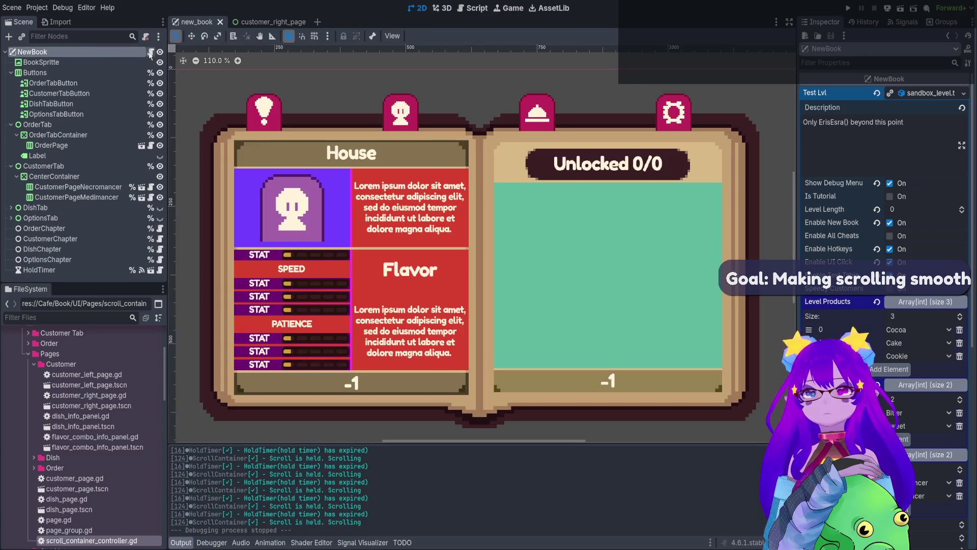
- Set customer_right_page's ScrollContainer Pause Duration to 10, save, and return to the new_book scene
left_click(254, 22)
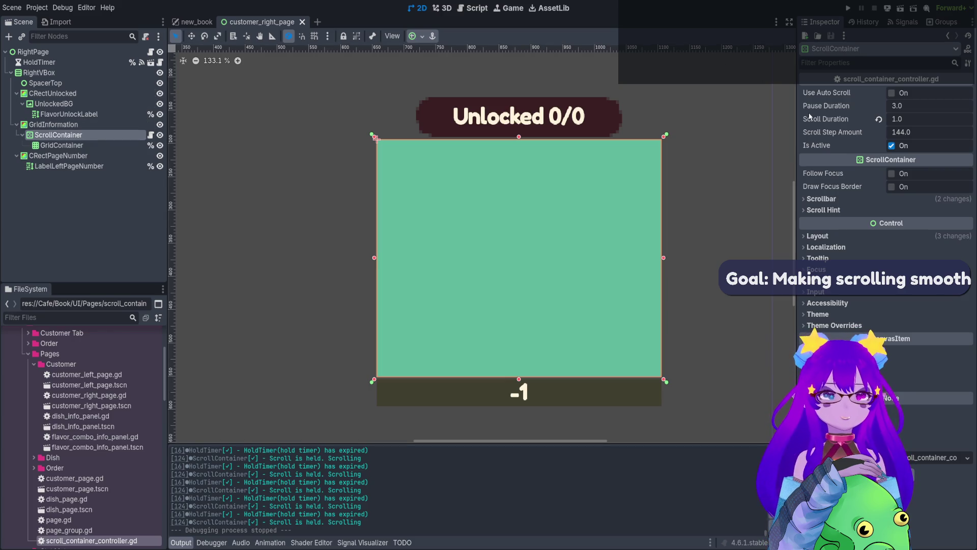
left_click(898, 106)
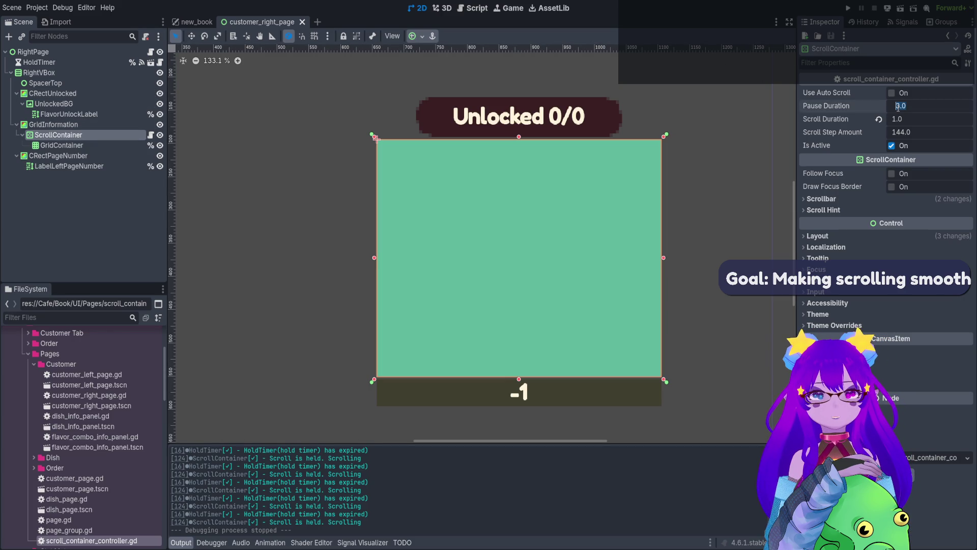
type("1")
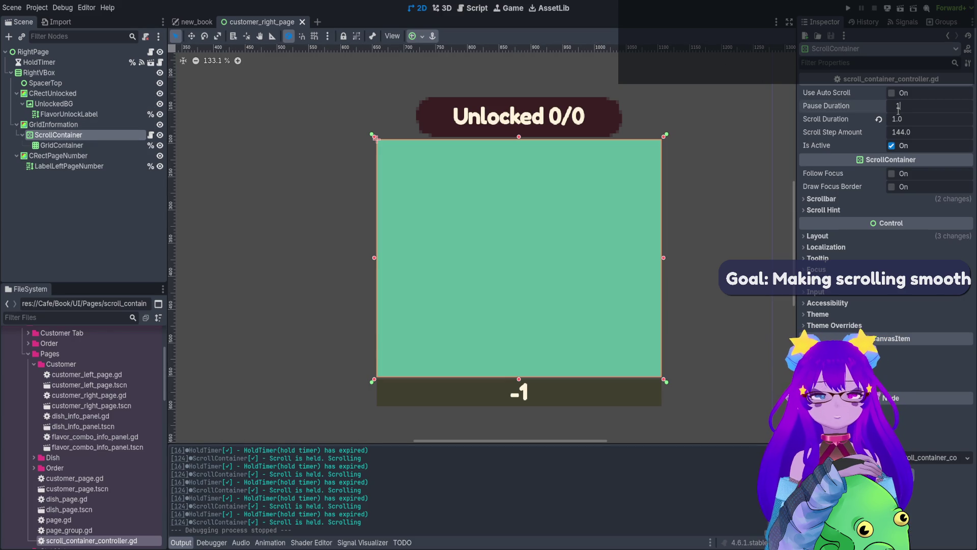
type("0")
key("ctrl+s")
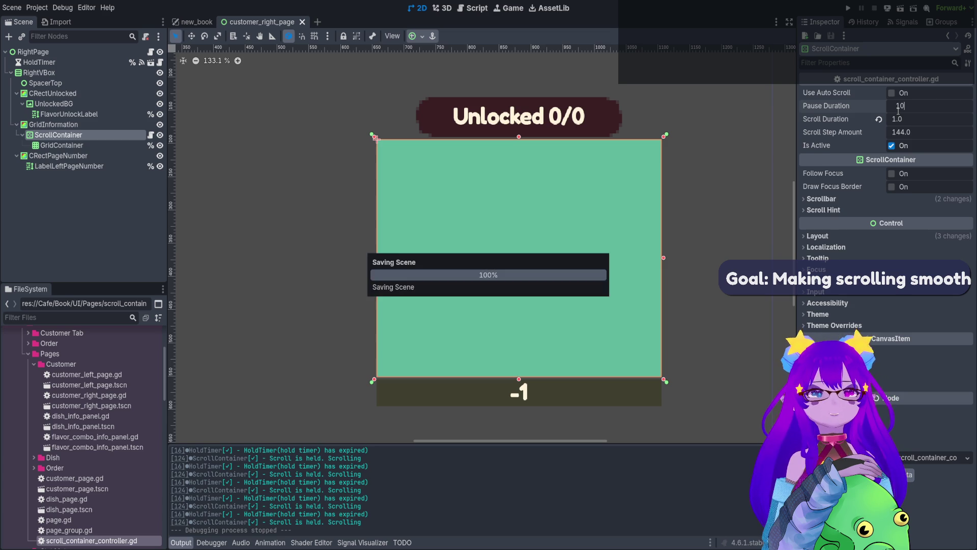
left_click(200, 22)
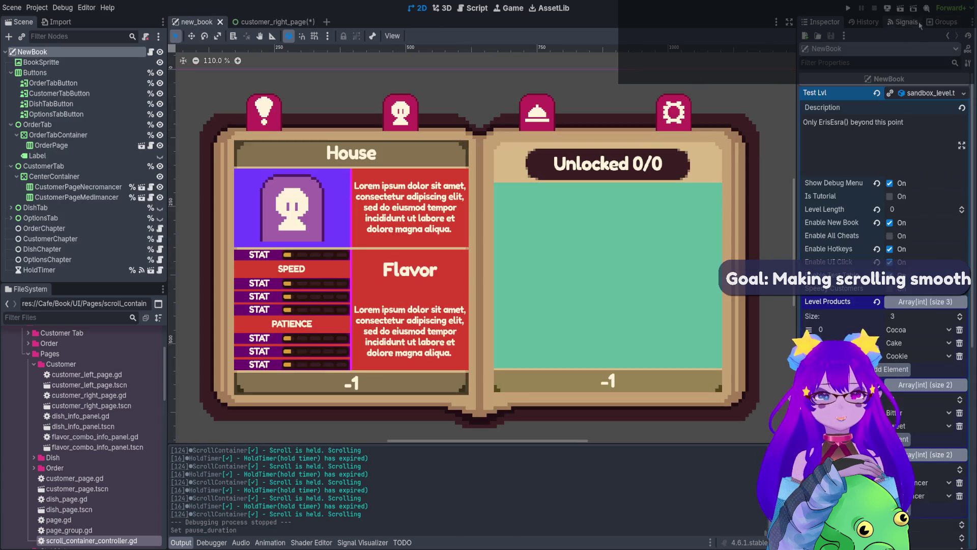
- Run new_book, open the Necromancer page, scroll its Unlocked 2/45 grid, then stop the game
left_click(901, 8)
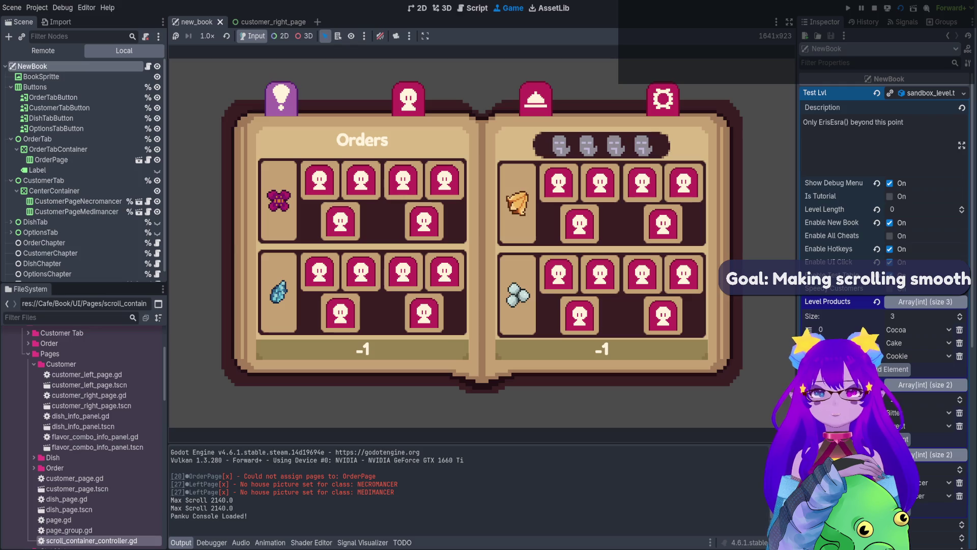
left_click(408, 99)
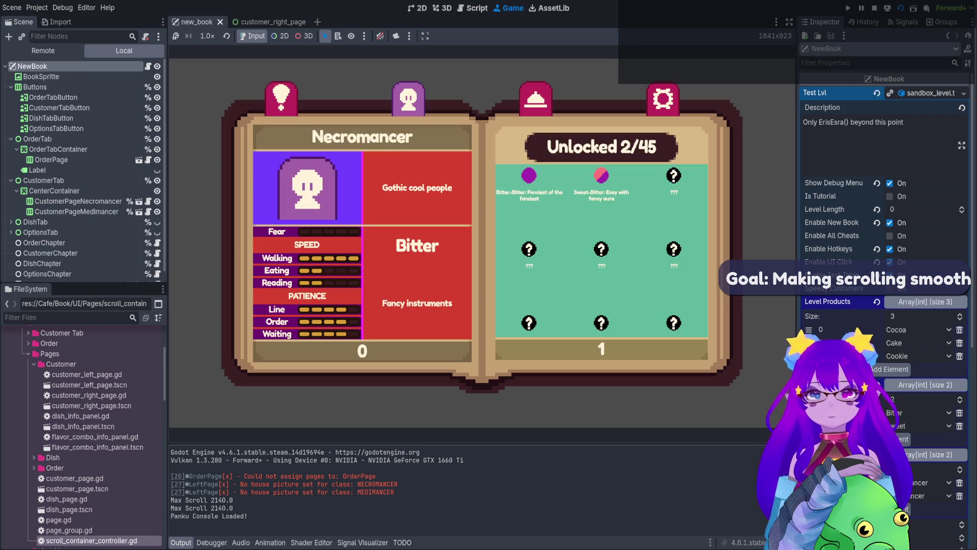
scroll(601, 251, "down", 3)
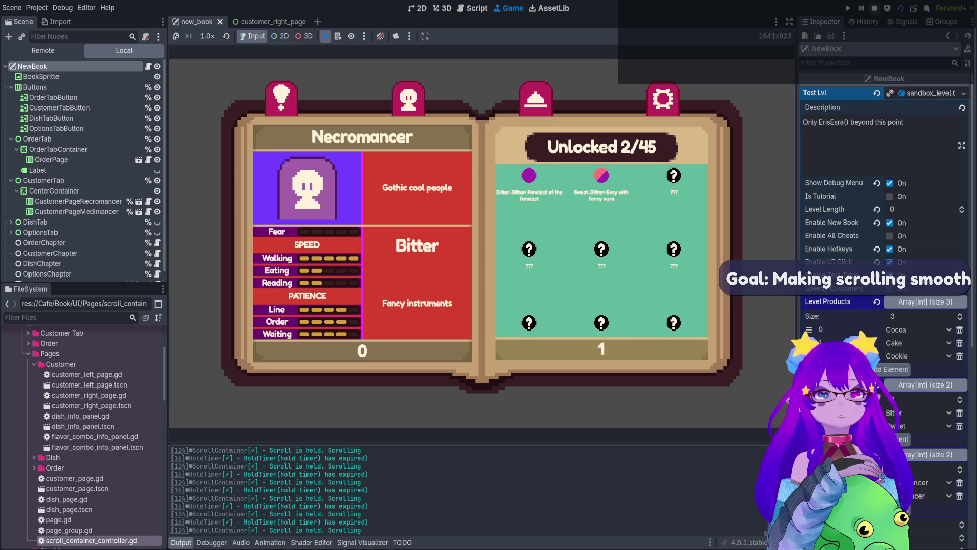
left_click(874, 8)
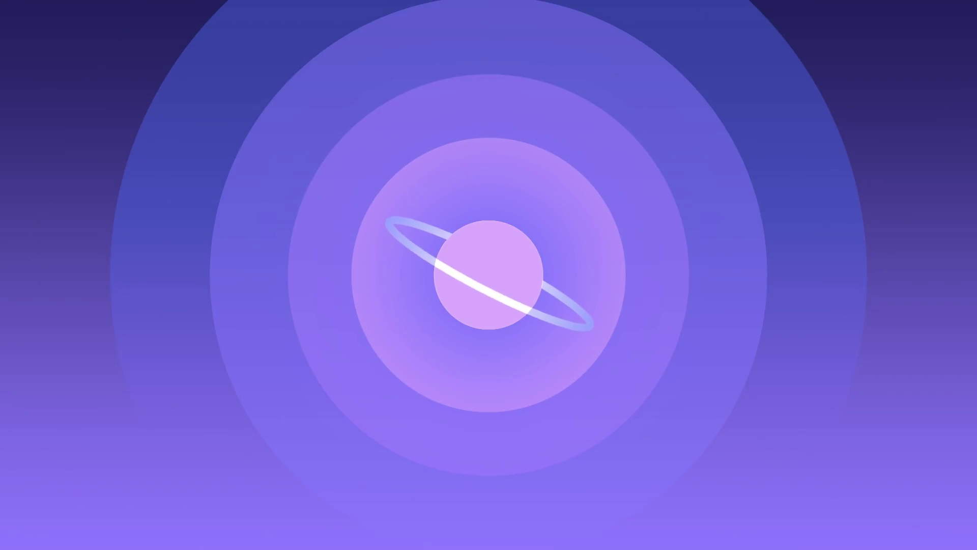
- Cross off Smooth Scrolling with a green pen X, undoing one stray vertical stroke
key("p")
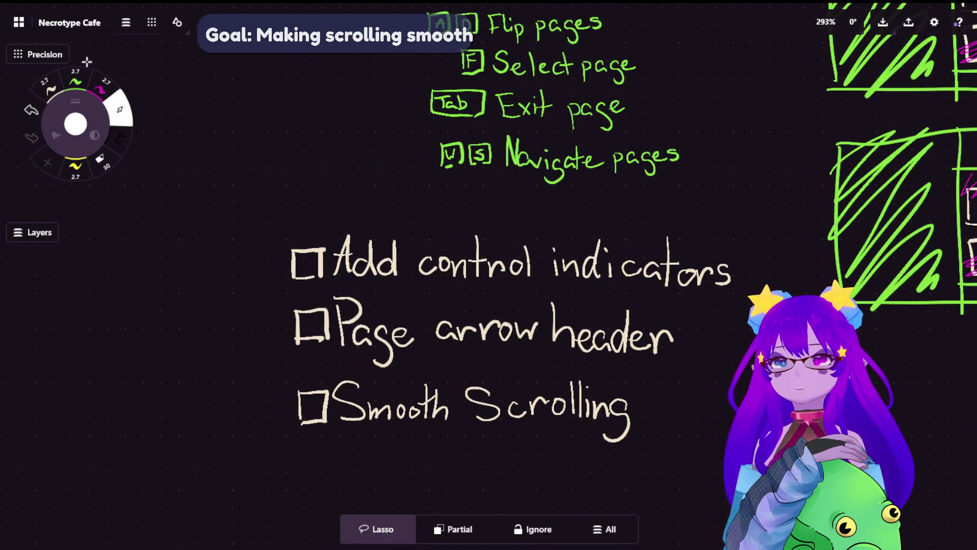
left_click_drag(298, 386, 334, 443)
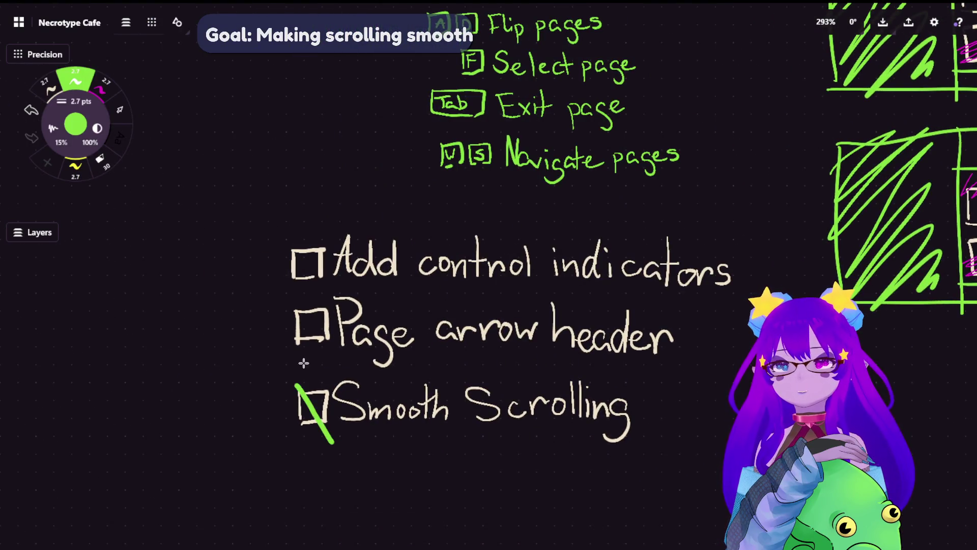
left_click_drag(303, 362, 292, 442)
key("ctrl+z")
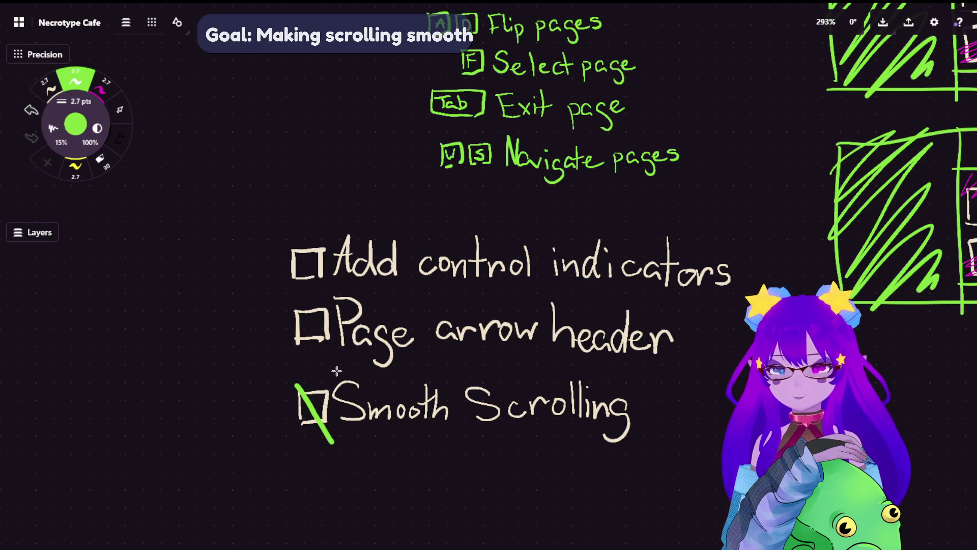
left_click_drag(336, 369, 296, 425)
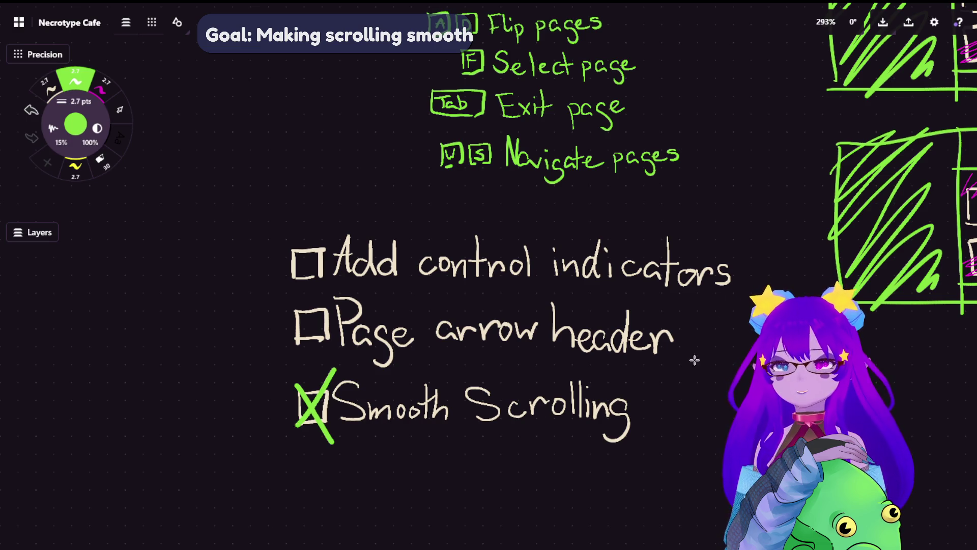
scroll(563, 345, "up", 3)
scroll(519, 264, "down", 1)
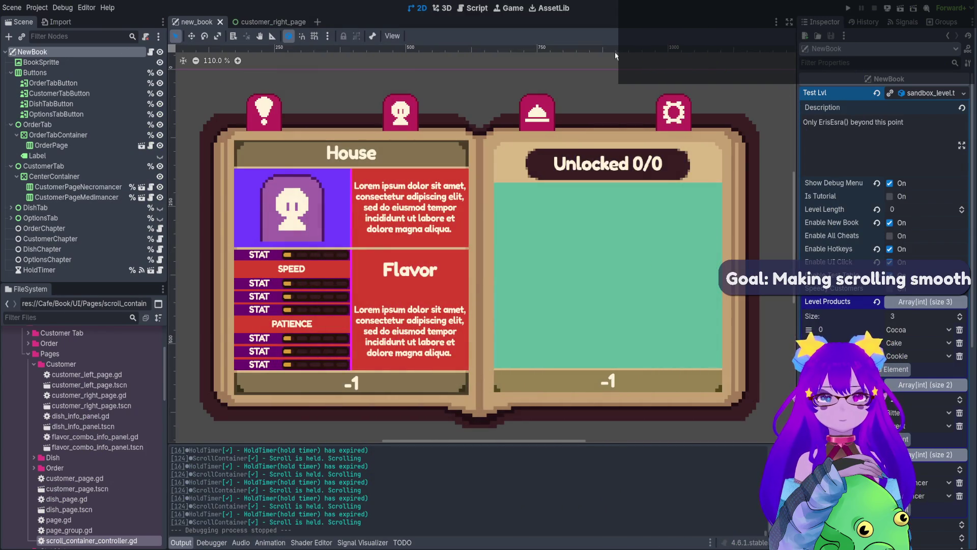
left_click(251, 24)
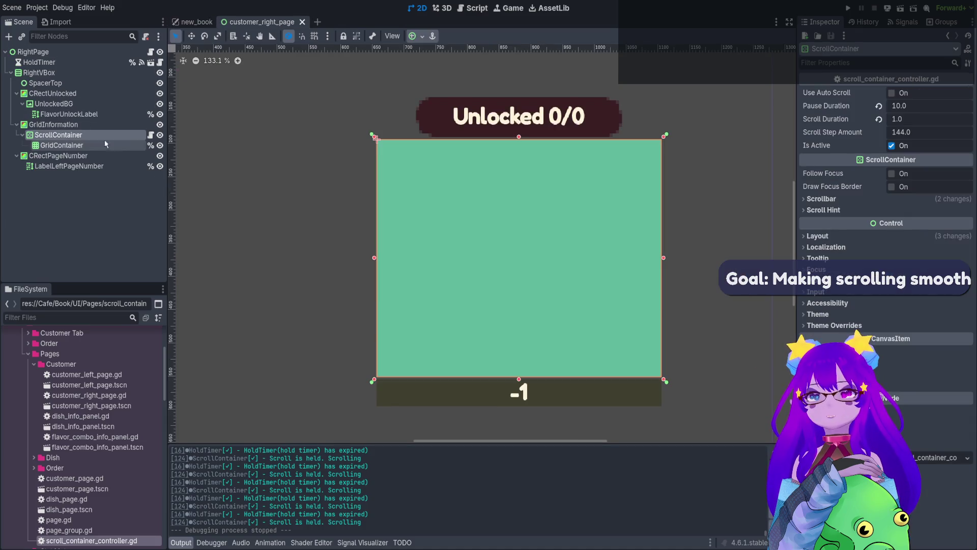
left_click(150, 136)
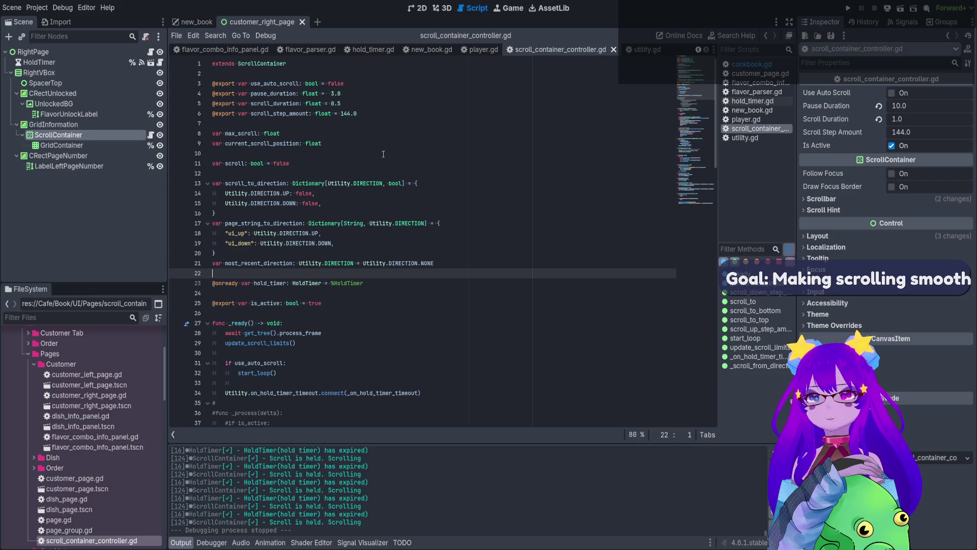
left_click_drag(356, 114, 337, 113)
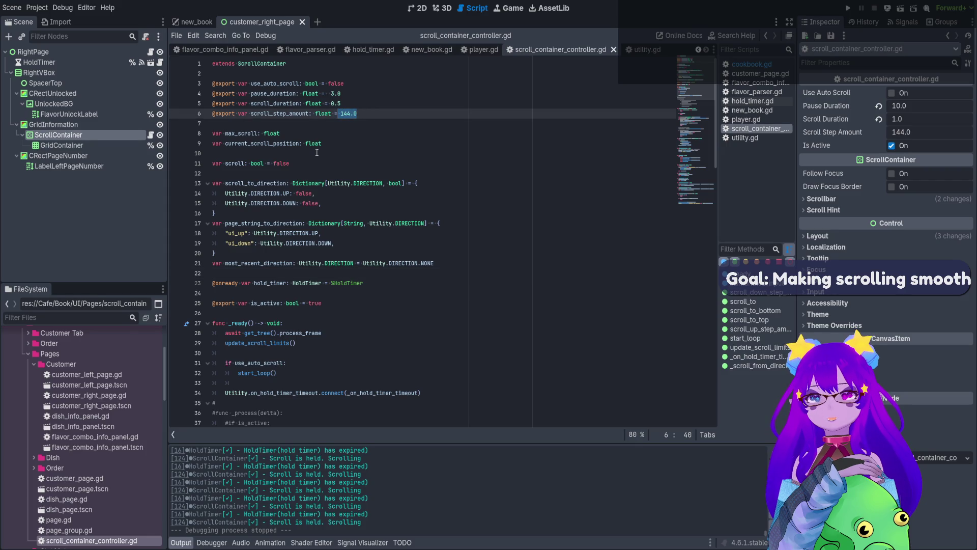
double_click(293, 113)
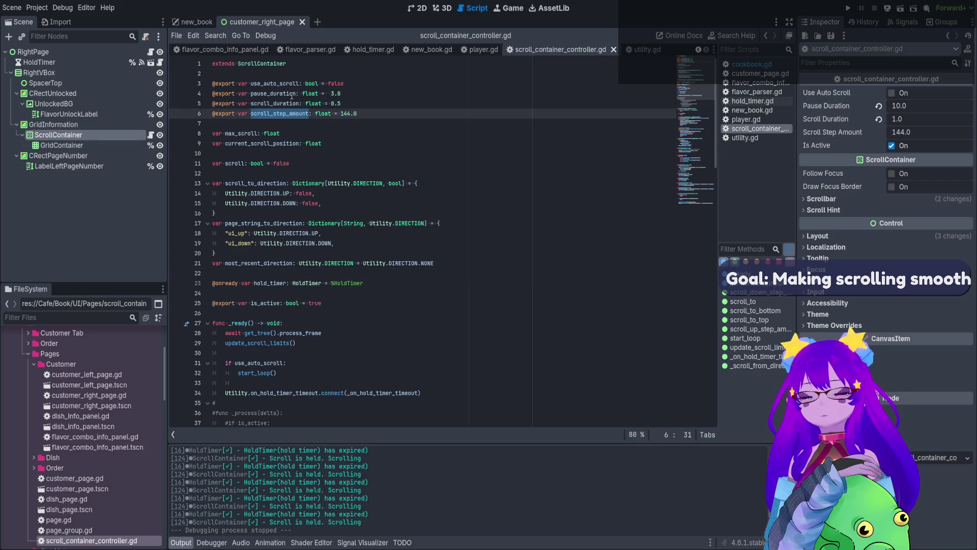
key("ctrl+f")
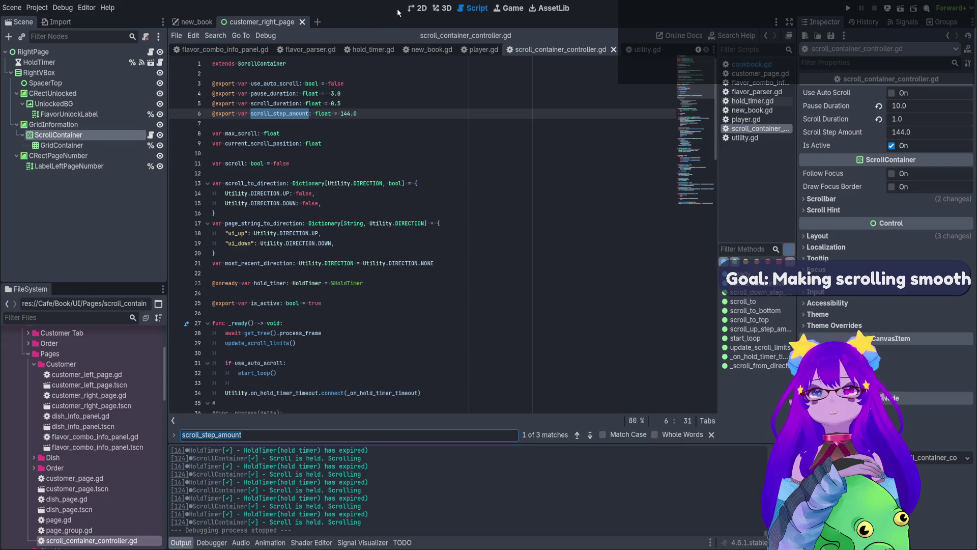
left_click(416, 8)
left_click(195, 22)
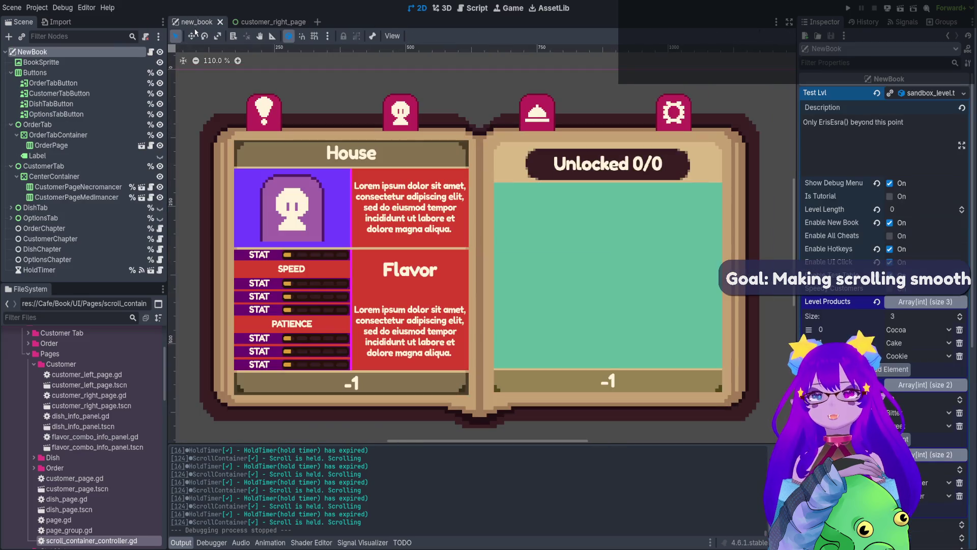
left_click(900, 8)
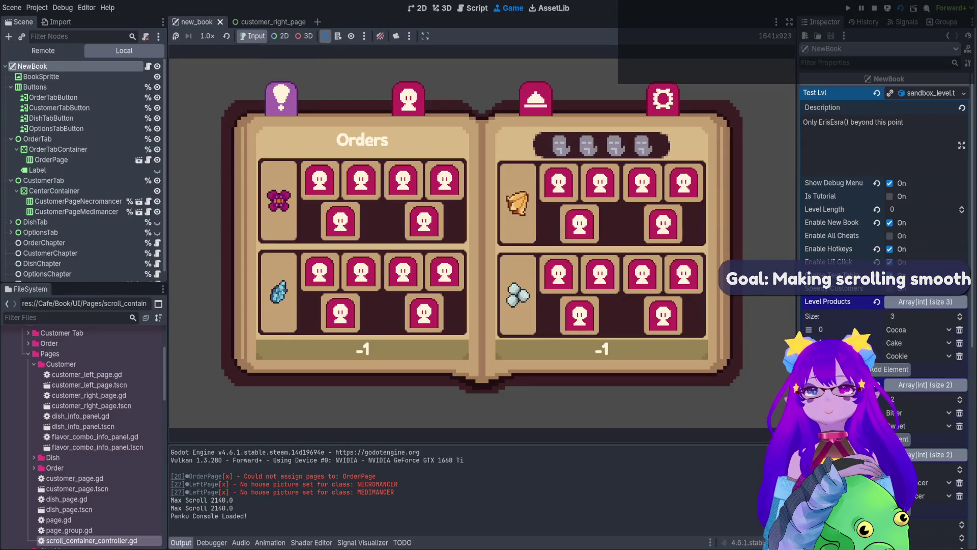
left_click(408, 98)
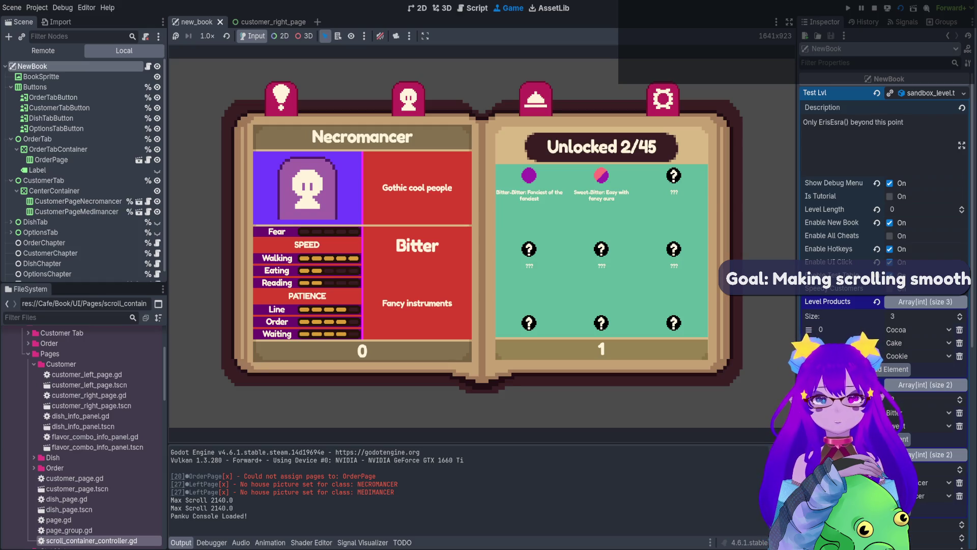
scroll(602, 247, "down", 3)
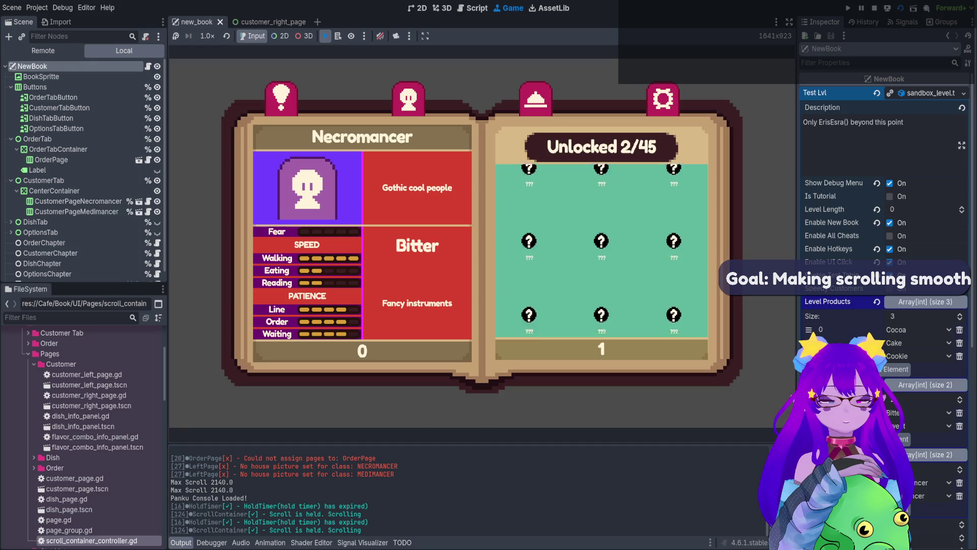
scroll(601, 250, "down", 3)
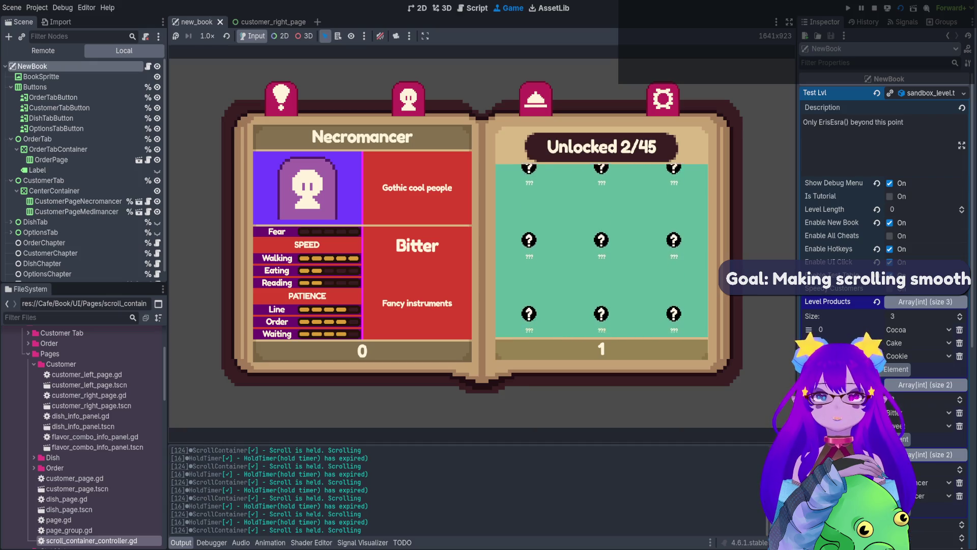
scroll(601, 250, "down", 3)
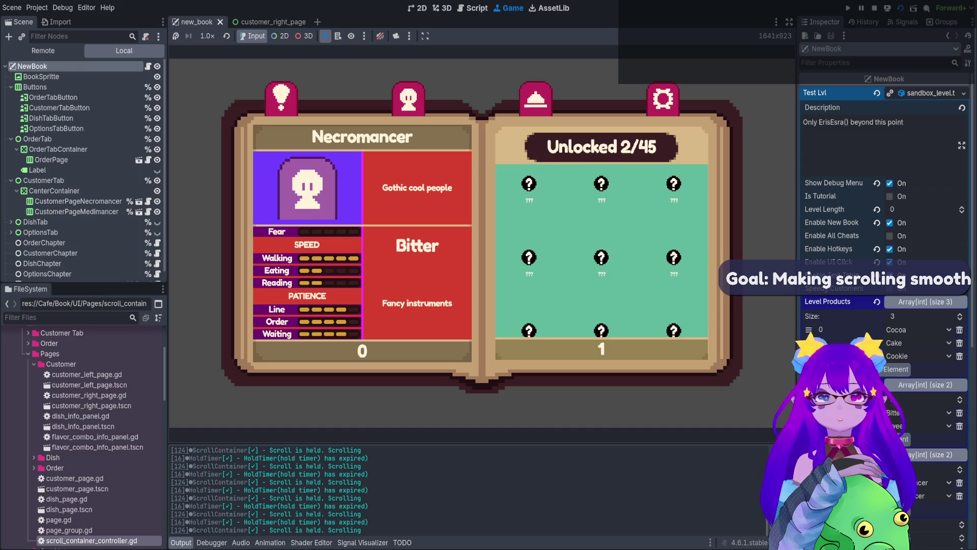
scroll(602, 250, "up", 5)
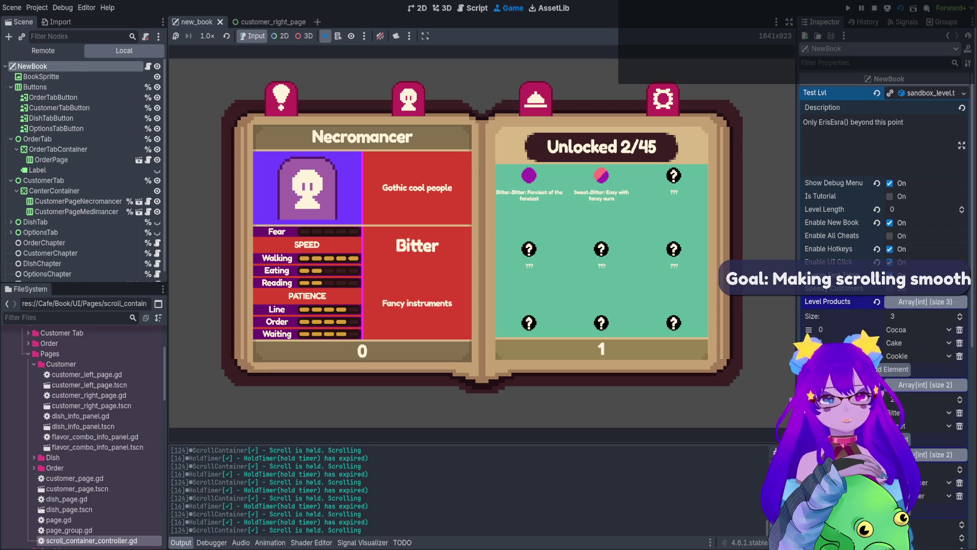
left_click(874, 8)
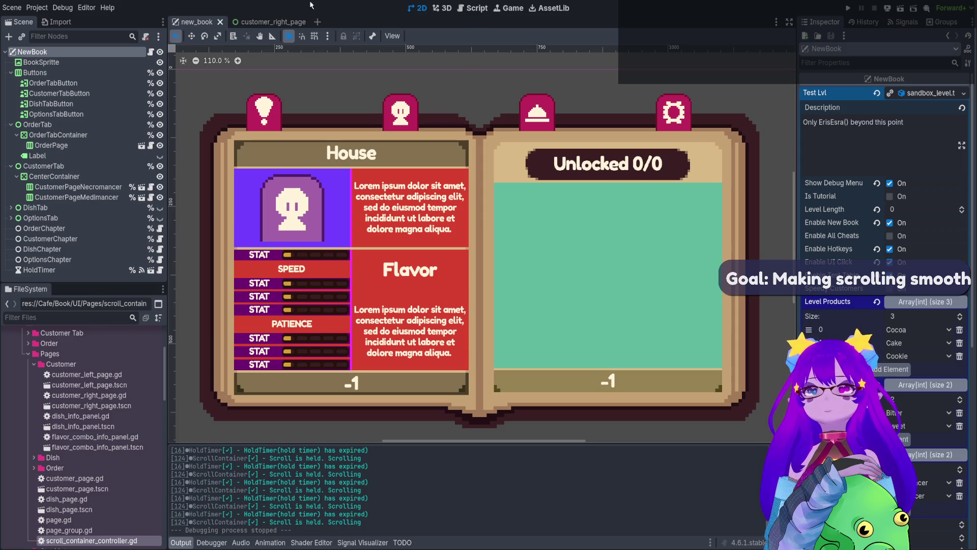
mouse_move(282, 26)
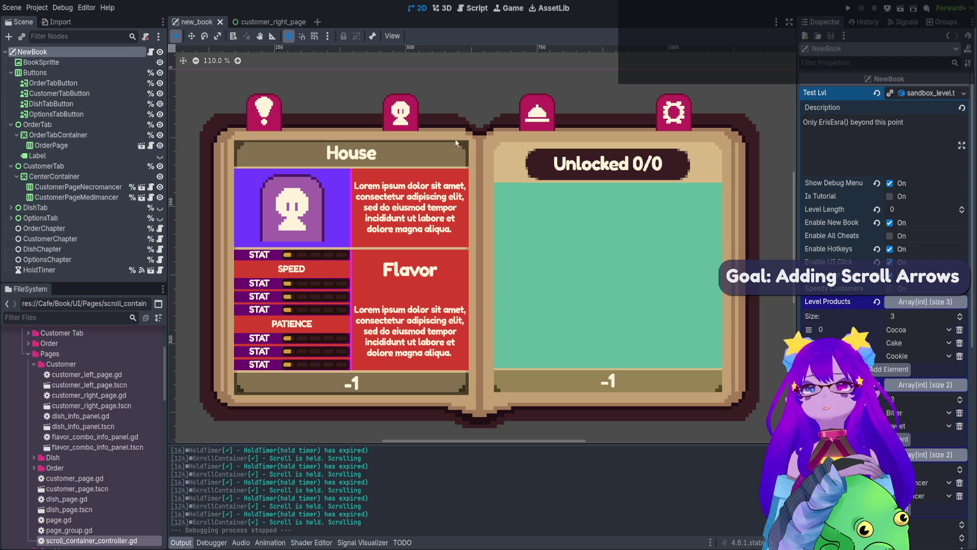
- Open customer_right_page's script, then the scroll_container_controller.gd script
left_click(270, 23)
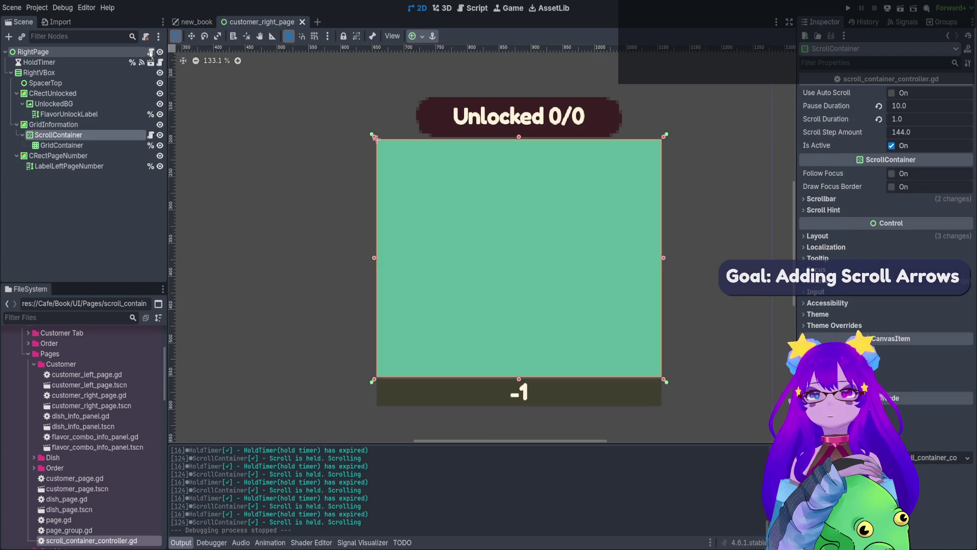
left_click(150, 52)
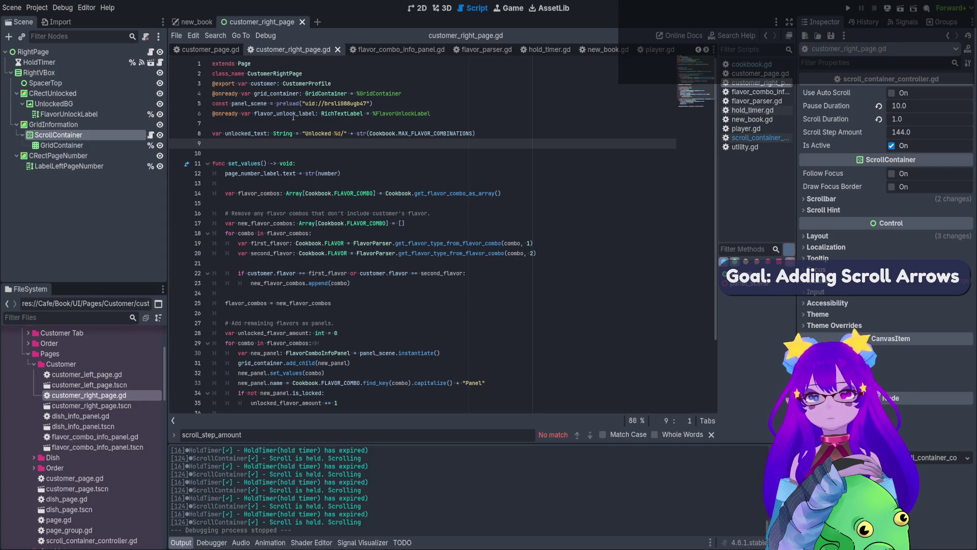
scroll(301, 117, "down", 4)
scroll(440, 409, "up", 4)
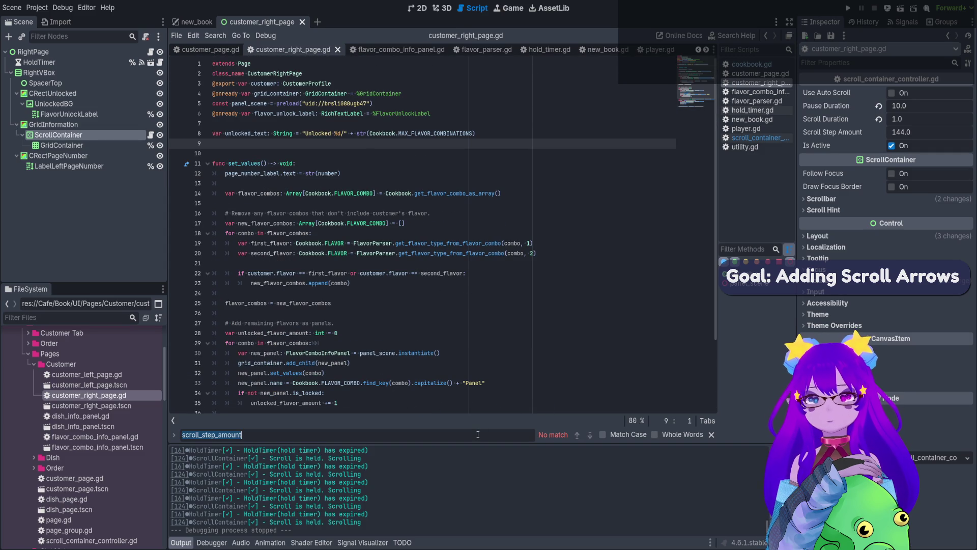
left_click(150, 135)
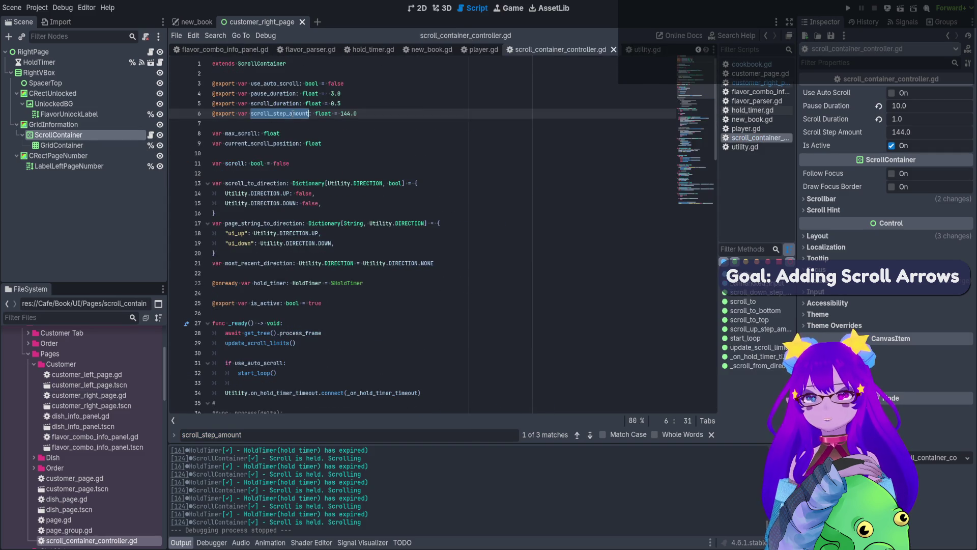
- Step through the scroll_step_amount matches, then search max_scroll and go to its assignment on line 100
left_click(590, 436)
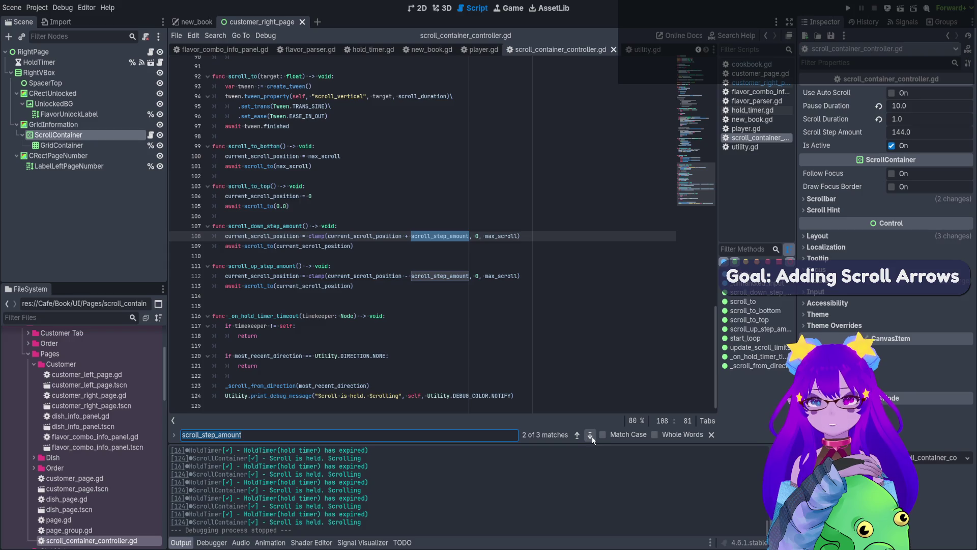
double_click(501, 236)
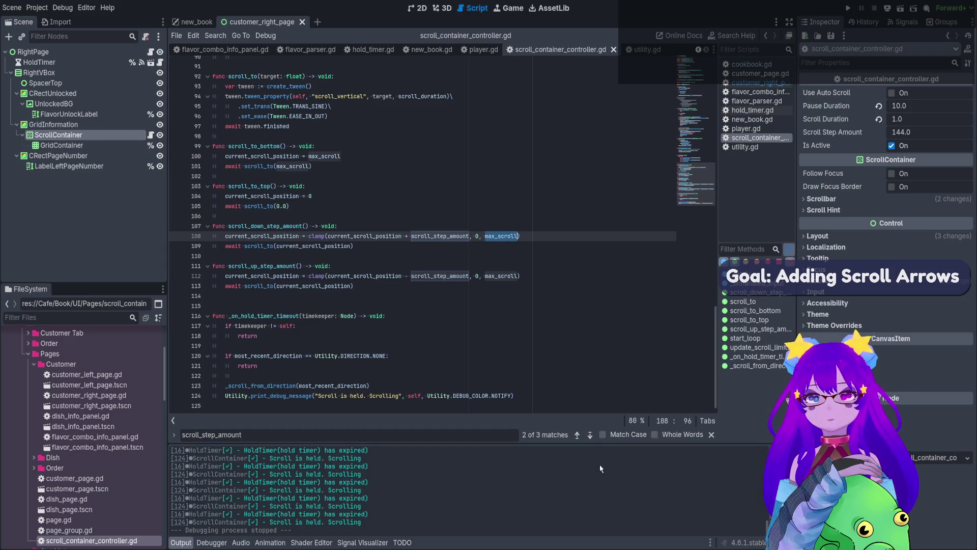
left_click(578, 436)
left_click(578, 436)
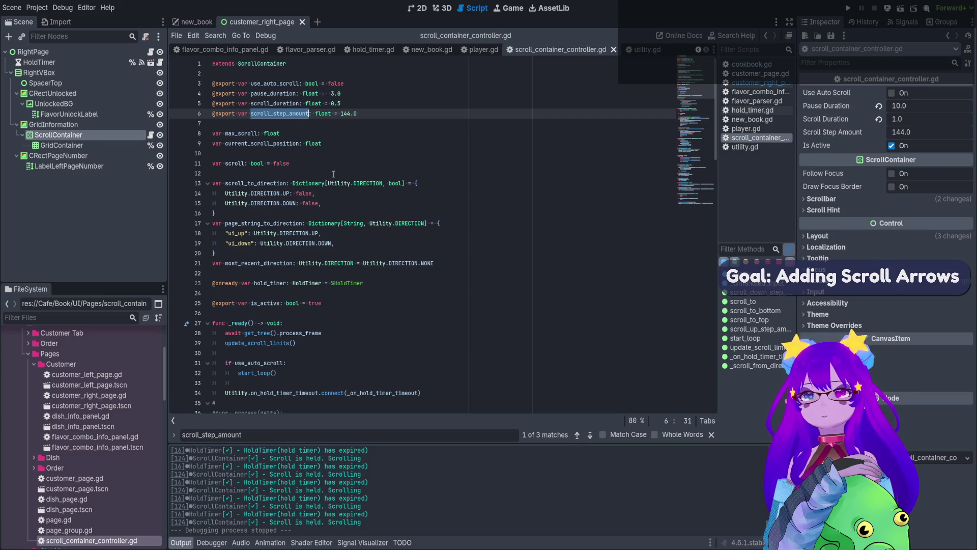
left_click(577, 435)
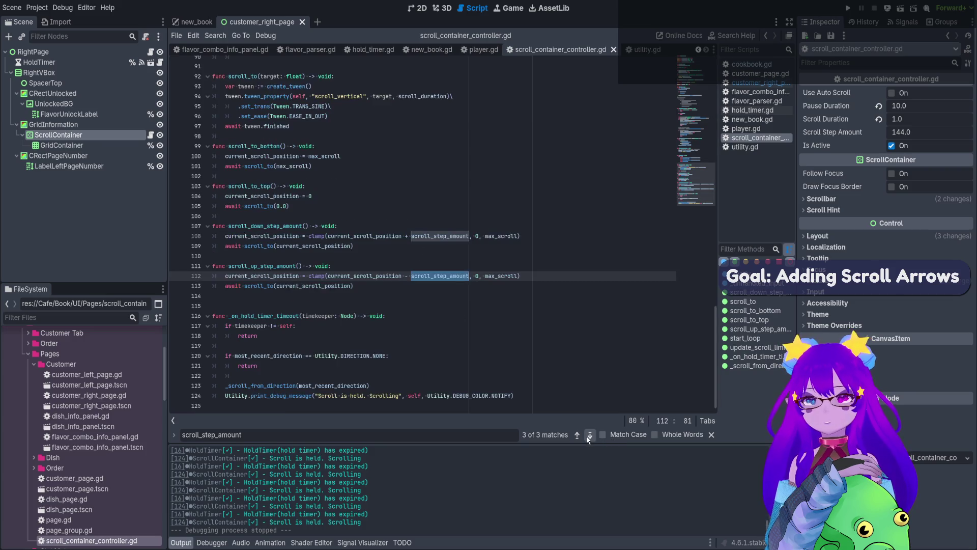
left_click(590, 436)
left_click(576, 437)
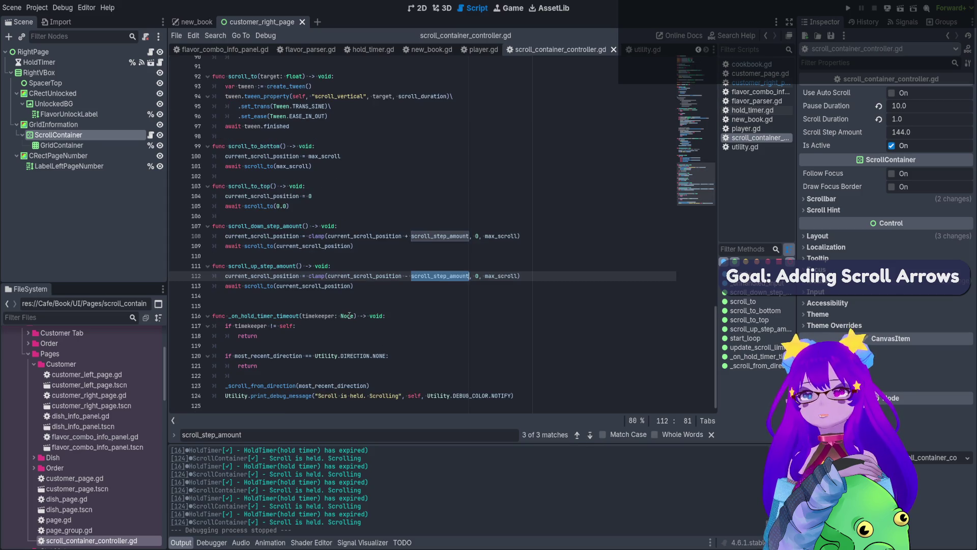
double_click(501, 236)
key("ctrl+f")
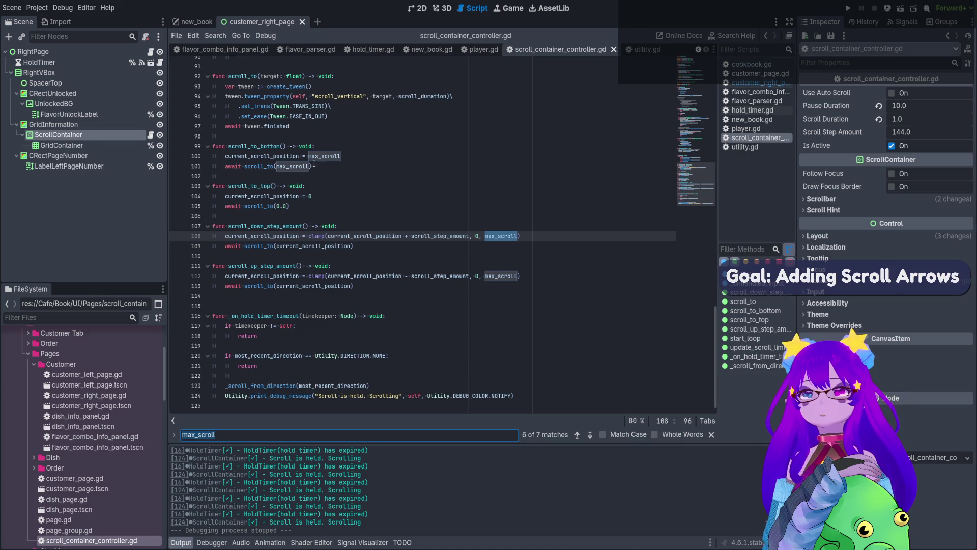
left_click(342, 160)
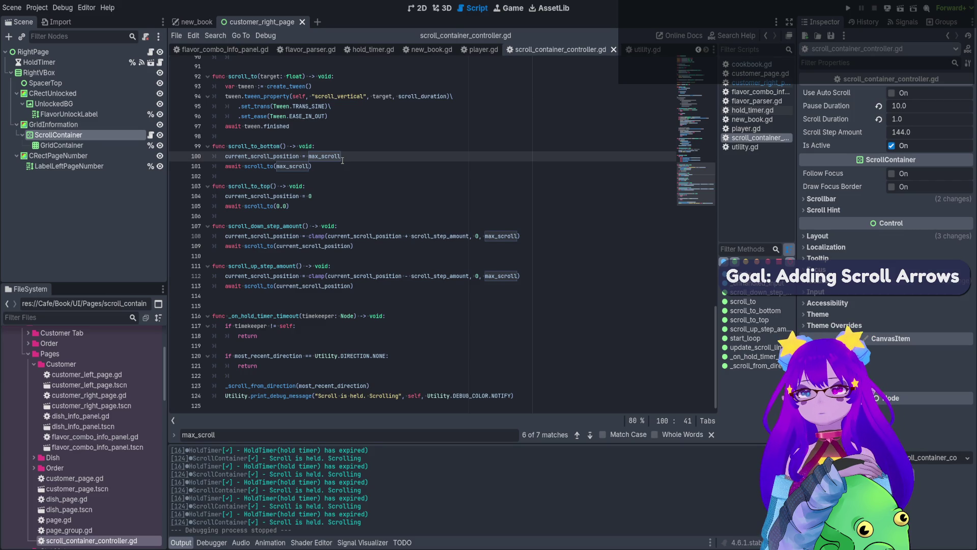
- Search for scroll_to_bottom's uses and find where start_loop calls it
left_click(358, 229)
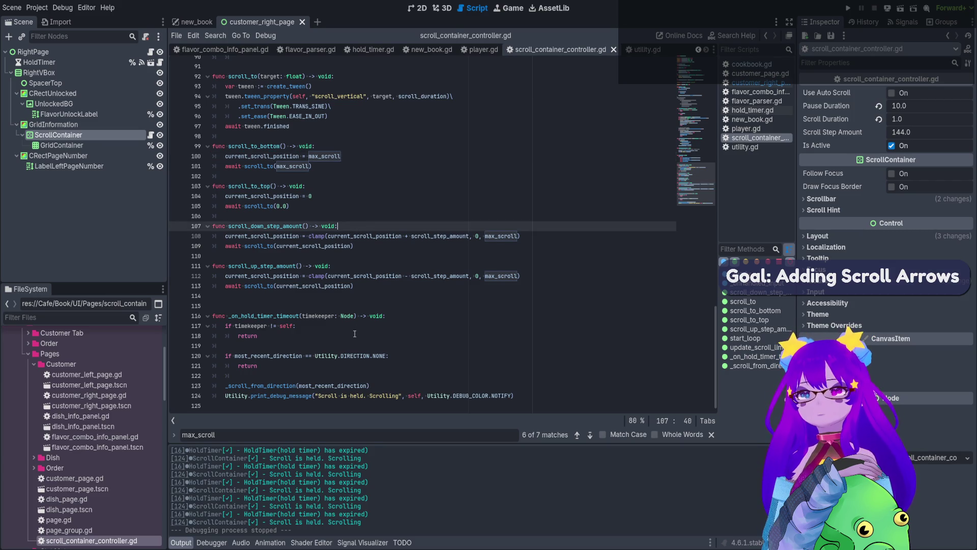
left_click(353, 144)
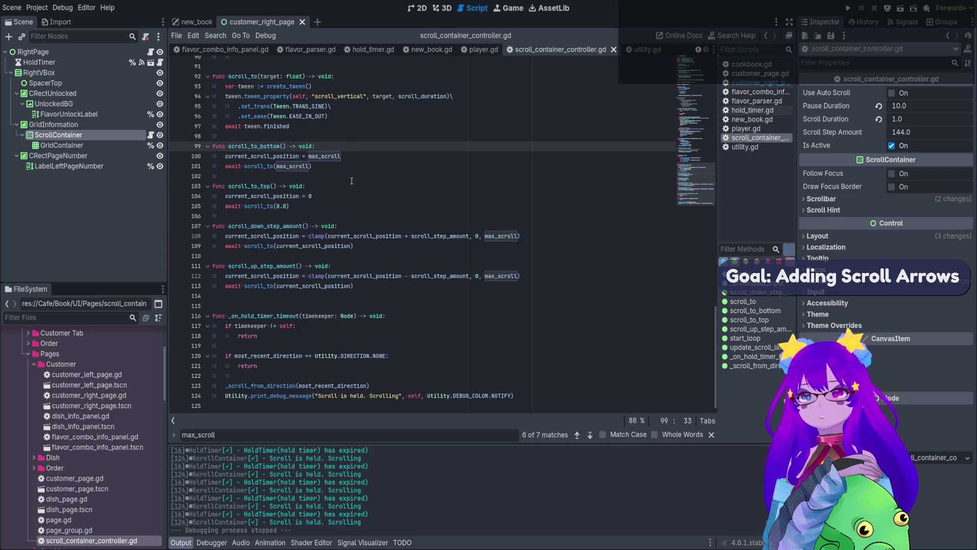
left_click(315, 166)
double_click(253, 146)
key("ctrl+f")
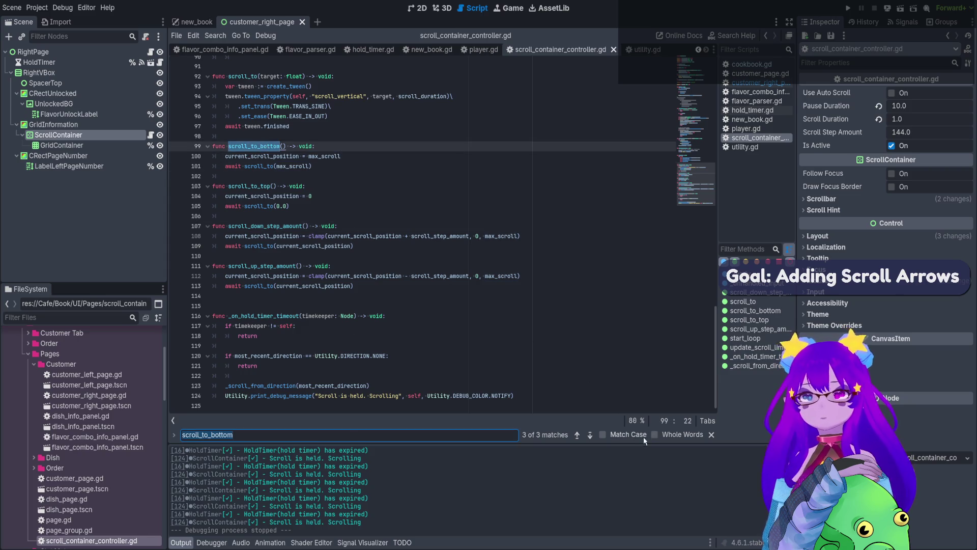
left_click(591, 436)
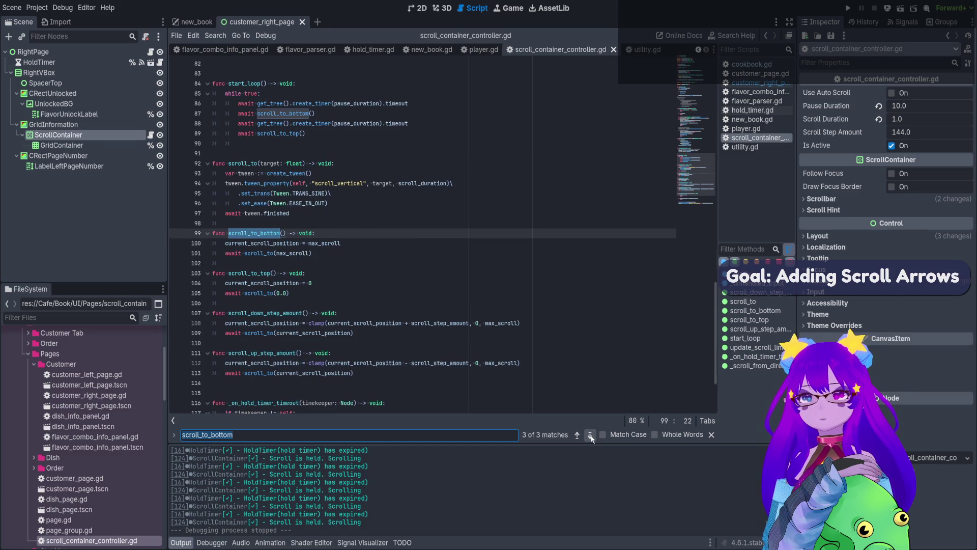
left_click(590, 435)
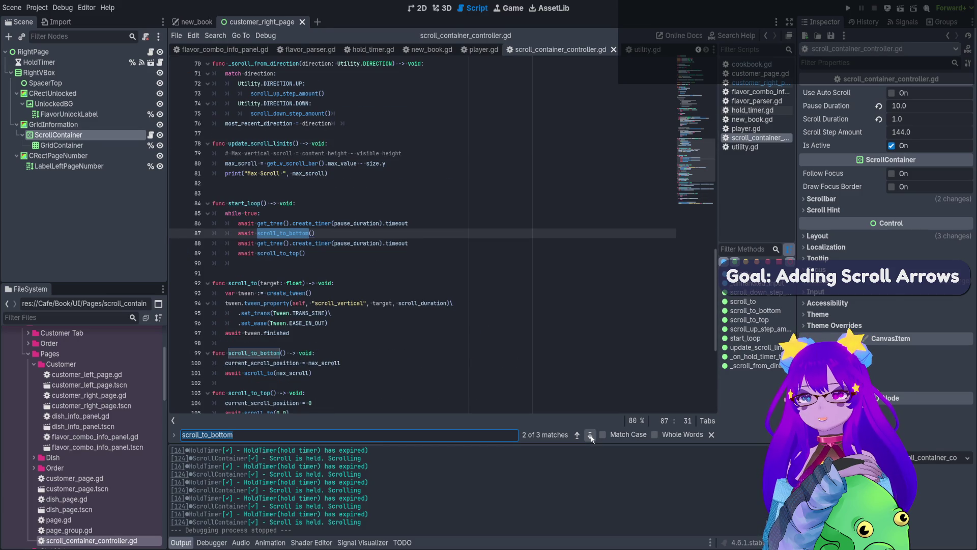
left_click(317, 234)
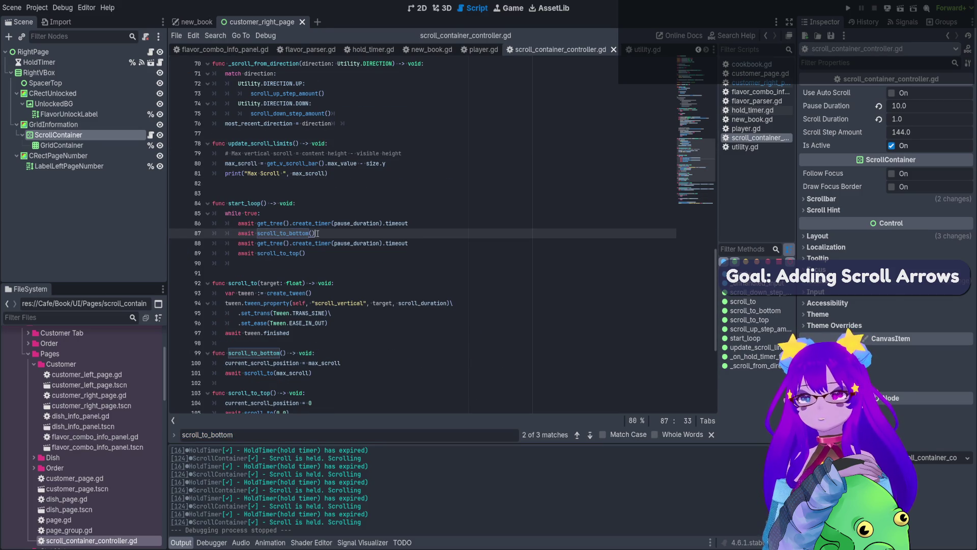
- Find the start_loop call in _ready and select the 'if use_auto_scroll: start_loop()' lines
double_click(262, 205)
key("ctrl+f")
left_click(591, 436)
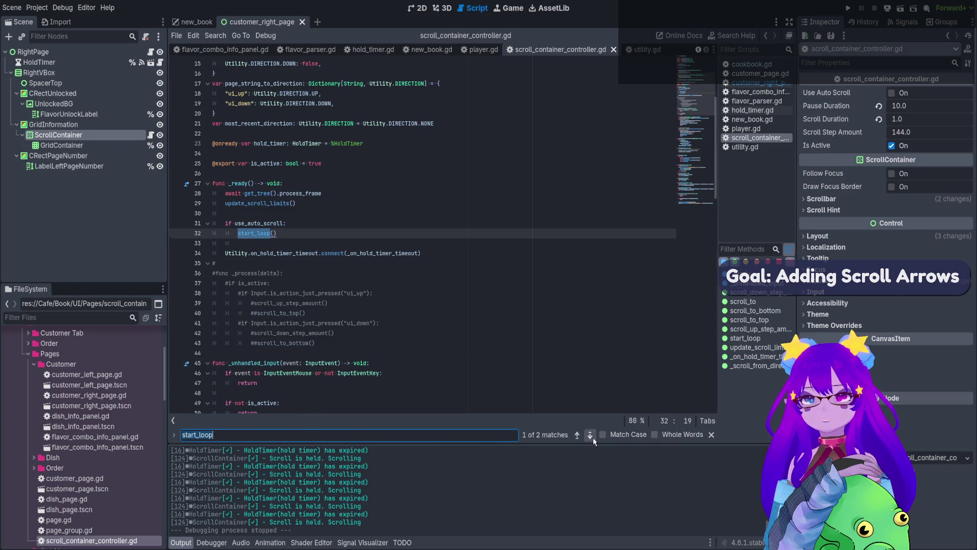
scroll(281, 144, "up", 5)
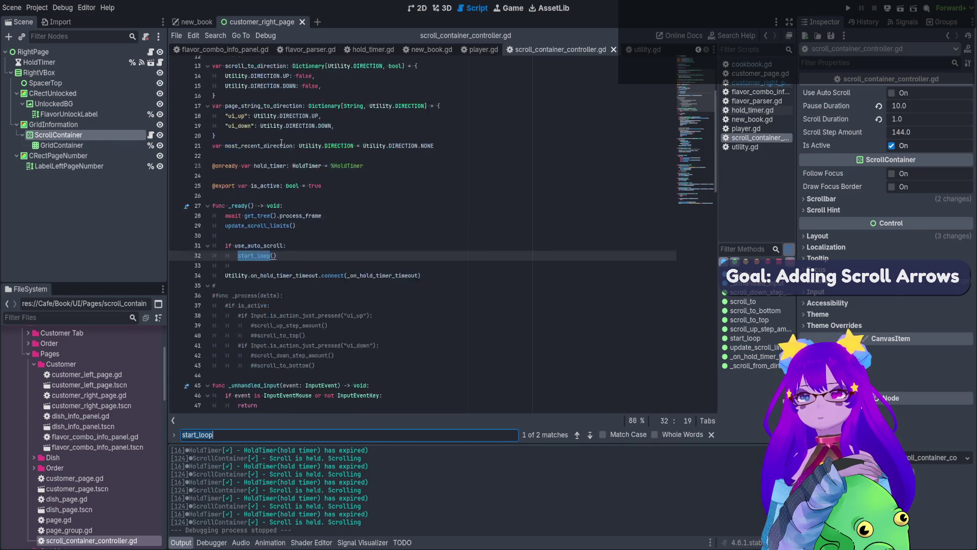
scroll(280, 152, "down", 5)
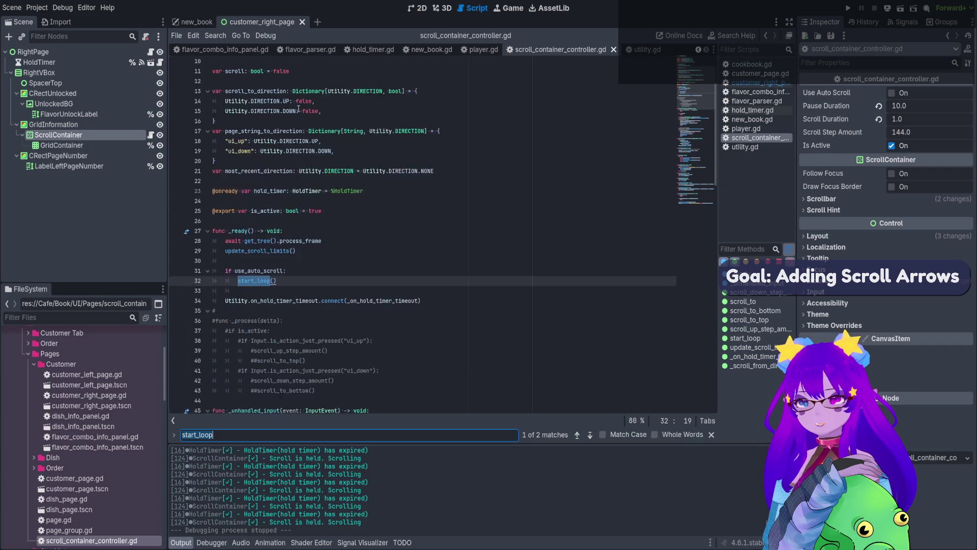
left_click(287, 227)
left_click_drag(287, 227, 170, 217)
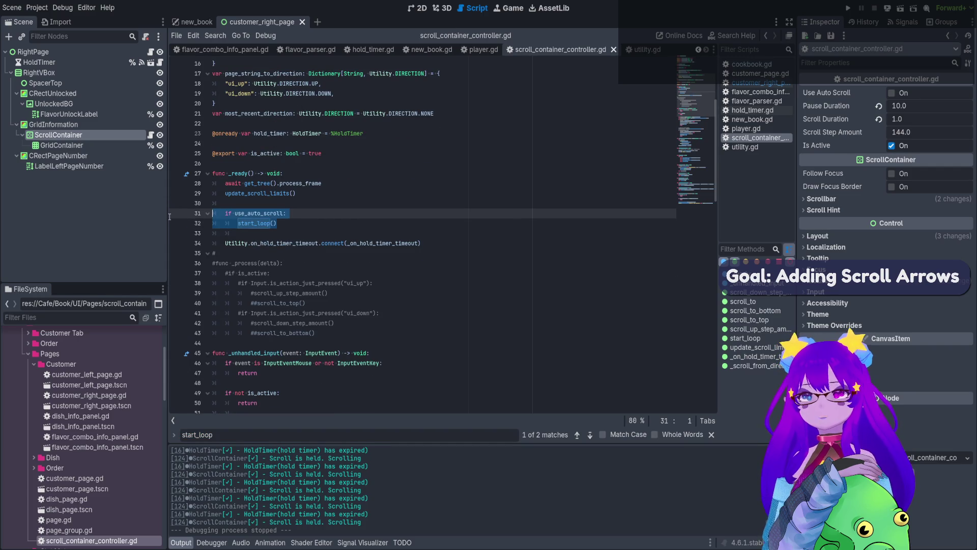
- Remove the auto-scroll start lines in _ready and comment out the start_loop function
key("ctrl+x")
scroll(322, 293, "down", 12)
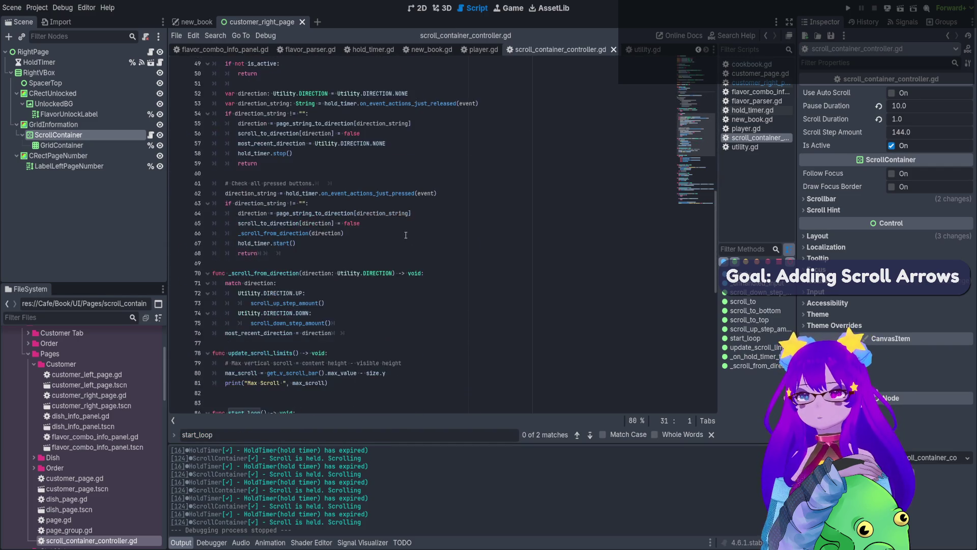
scroll(322, 292, "down", 4)
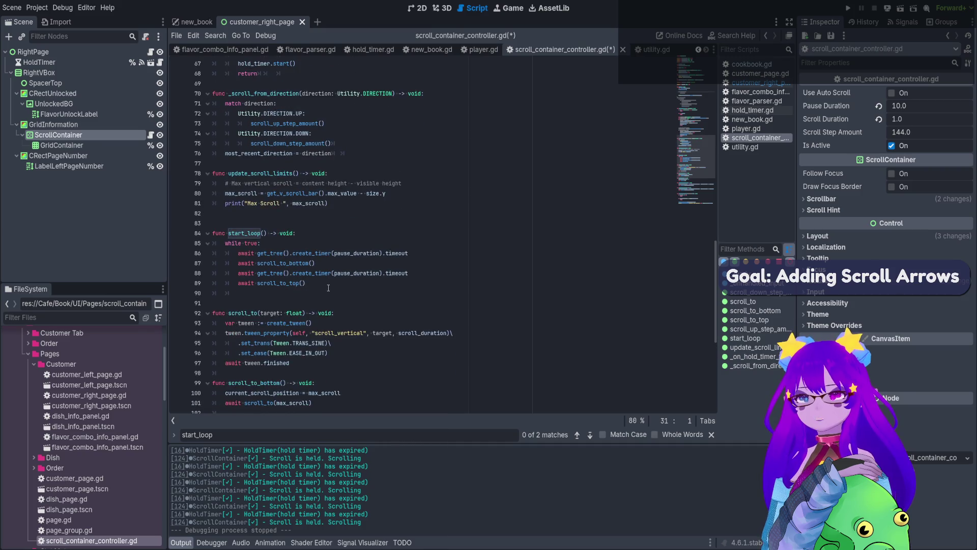
mouse_move(328, 288)
left_mouse_down()
mouse_move(224, 250)
mouse_move(123, 233)
left_mouse_up()
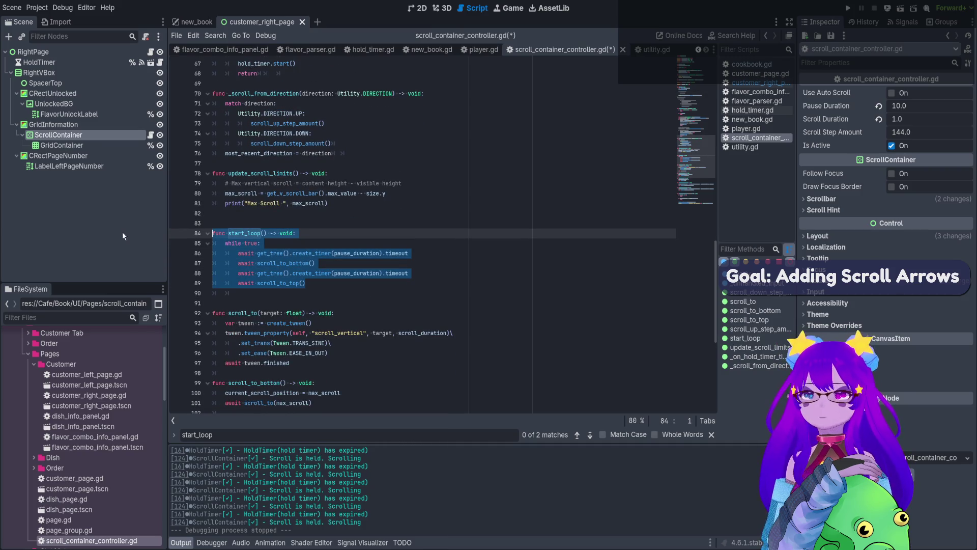
key("ctrl+k")
- Comment out the scroll_to_bottom and scroll_to_top functions
scroll(388, 243, "down", 5)
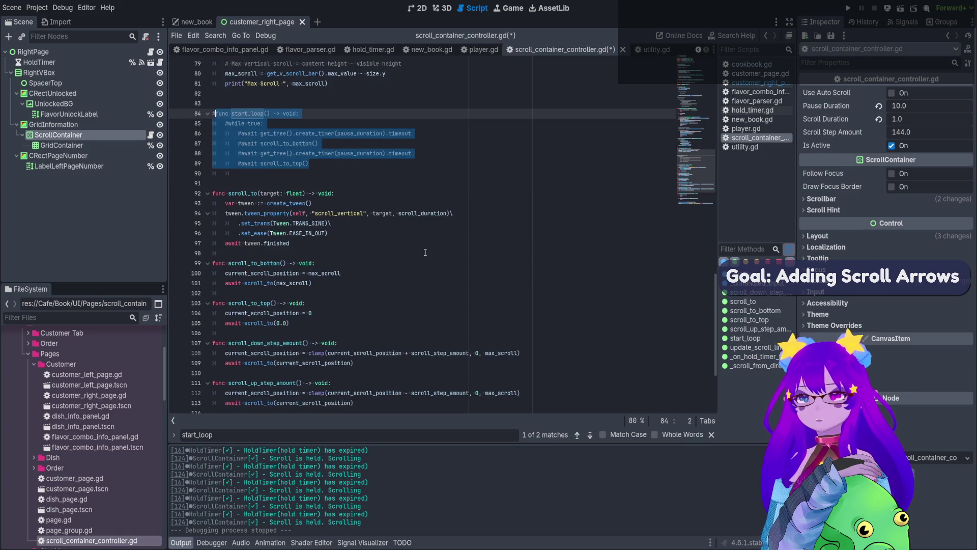
mouse_move(291, 294)
left_mouse_down()
mouse_move(214, 273)
mouse_move(183, 232)
left_mouse_up()
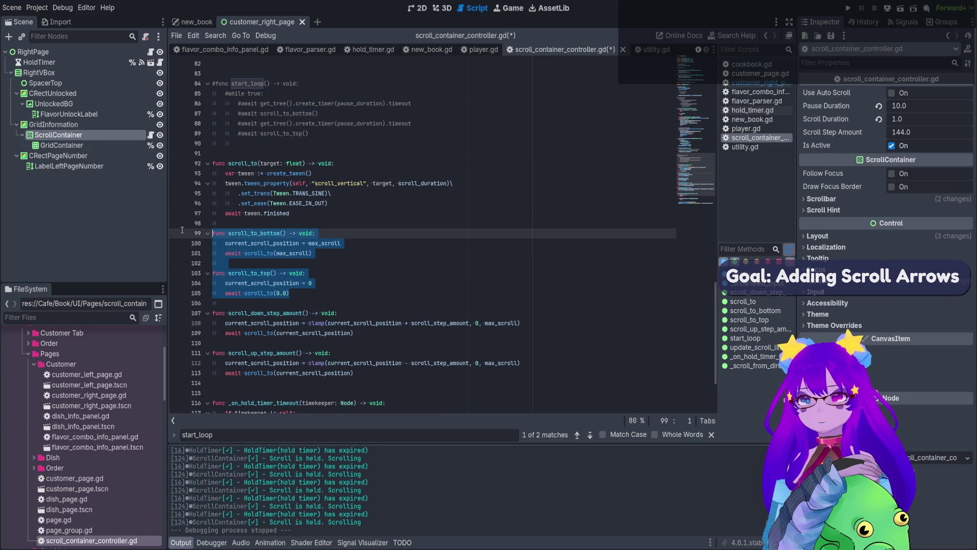
key("ctrl+k")
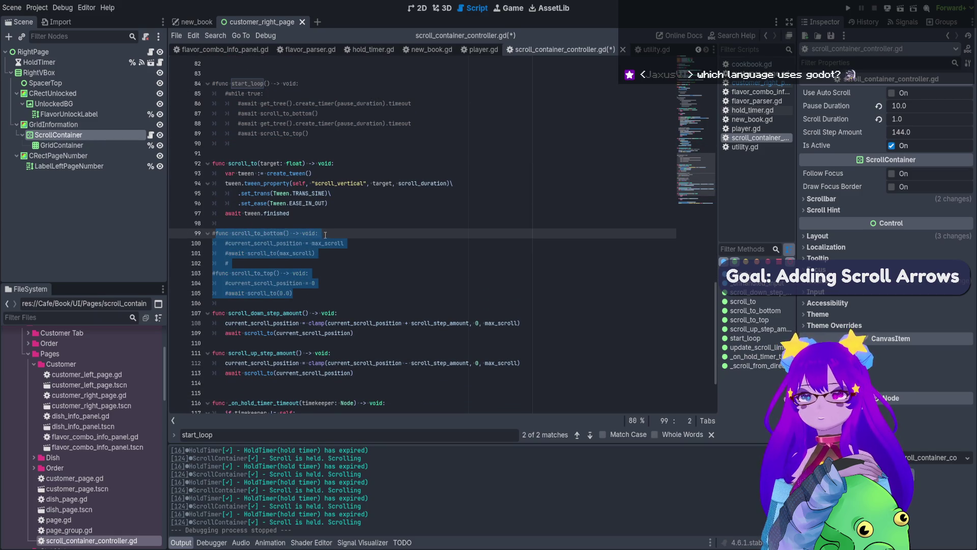
key("End")
- Highlight every scroll_to use and review the code from start_loop through scroll_to_bottom
double_click(251, 163)
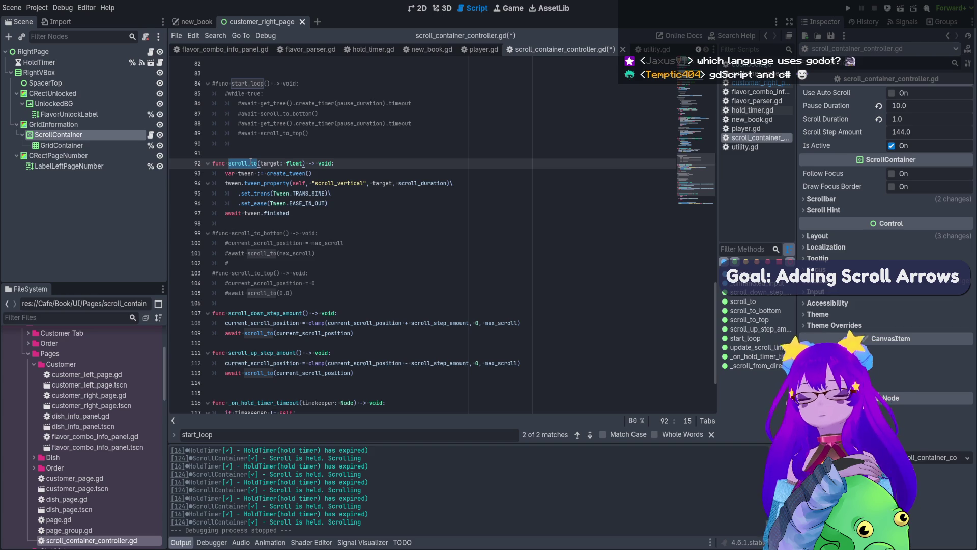
scroll(338, 219, "down", 3)
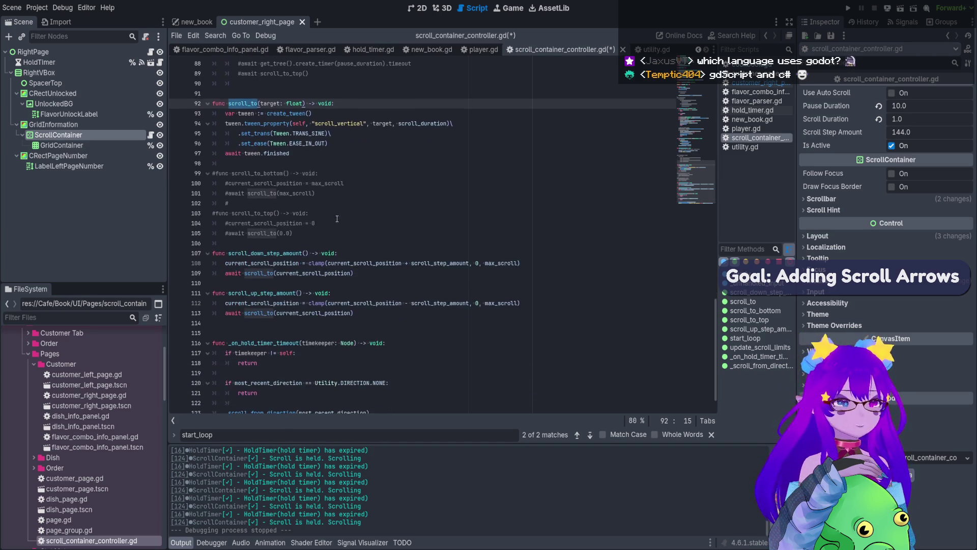
scroll(335, 182, "up", 3)
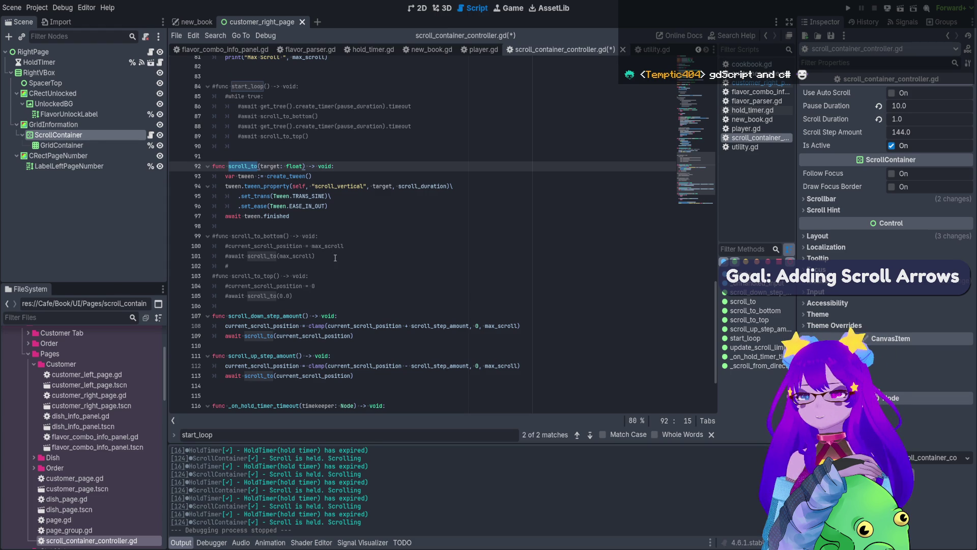
scroll(345, 265, "up", 1)
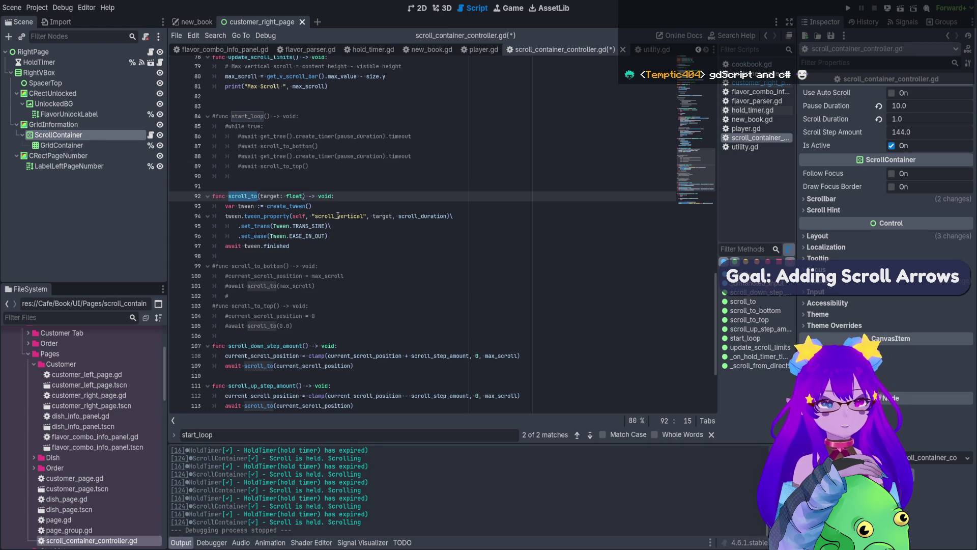
left_click_drag(338, 286, 317, 167)
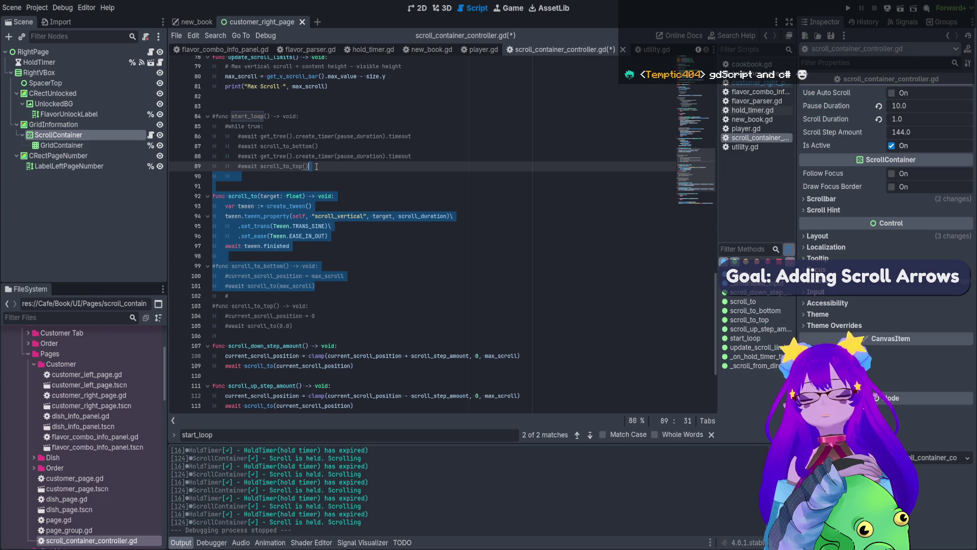
left_click(317, 186)
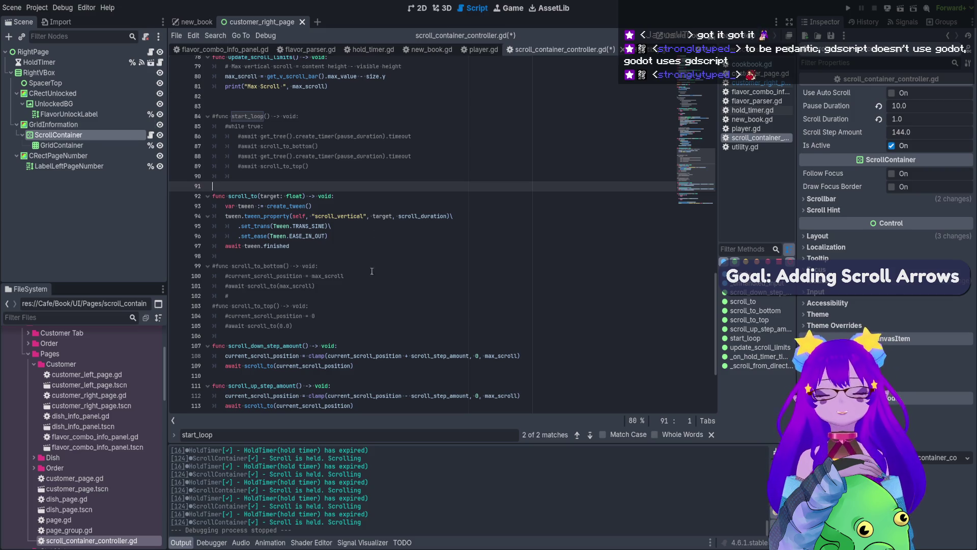
scroll(697, 162, "down", 4)
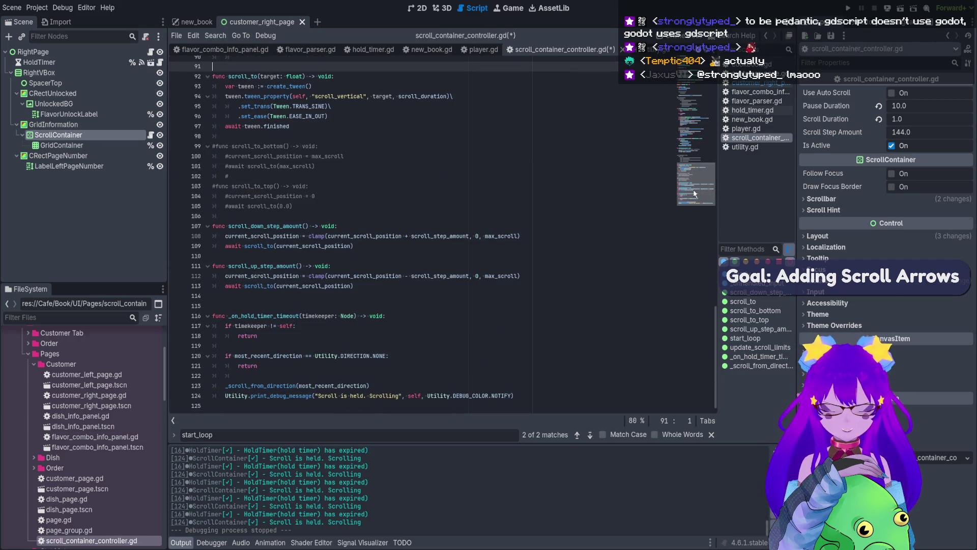
left_click_drag(695, 184, 694, 105)
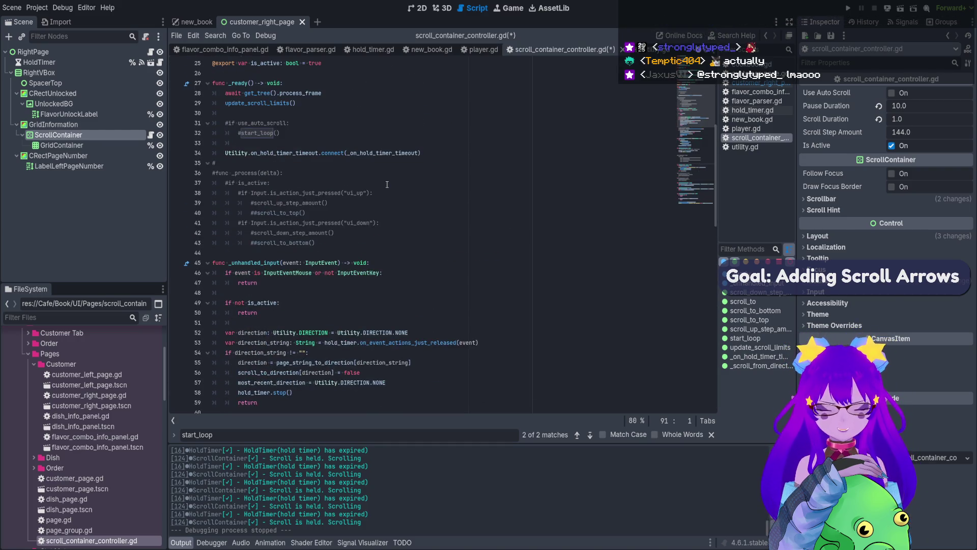
scroll(357, 224, "down", 4)
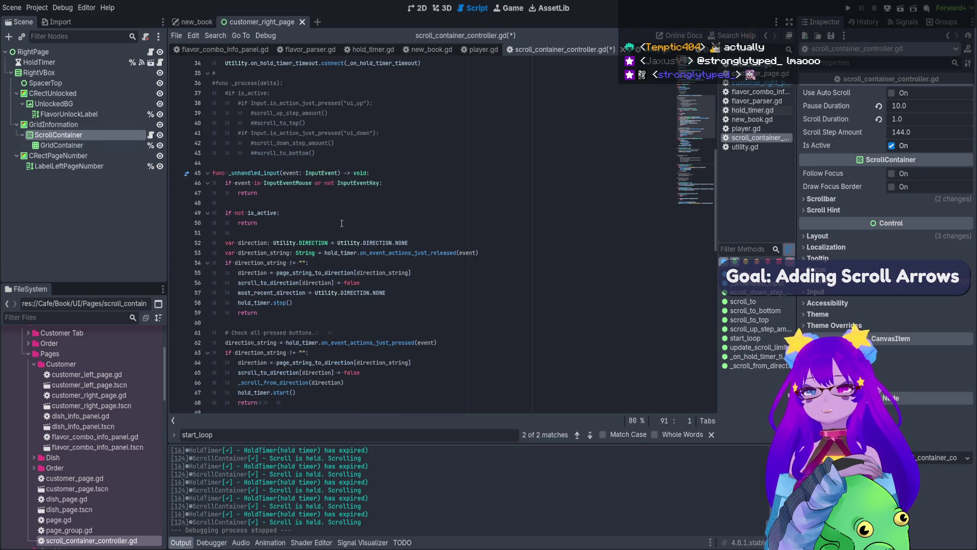
scroll(349, 238, "down", 1)
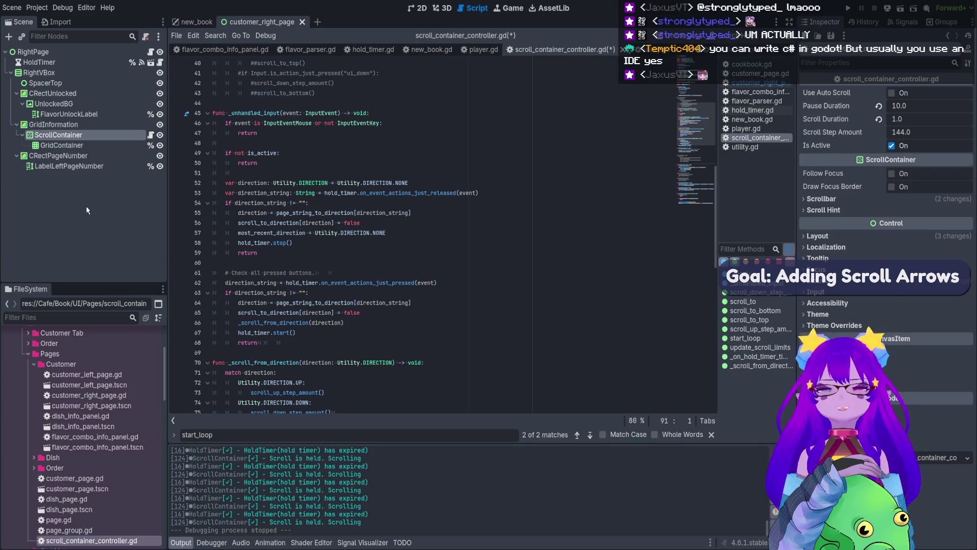
scroll(426, 239, "down", 3)
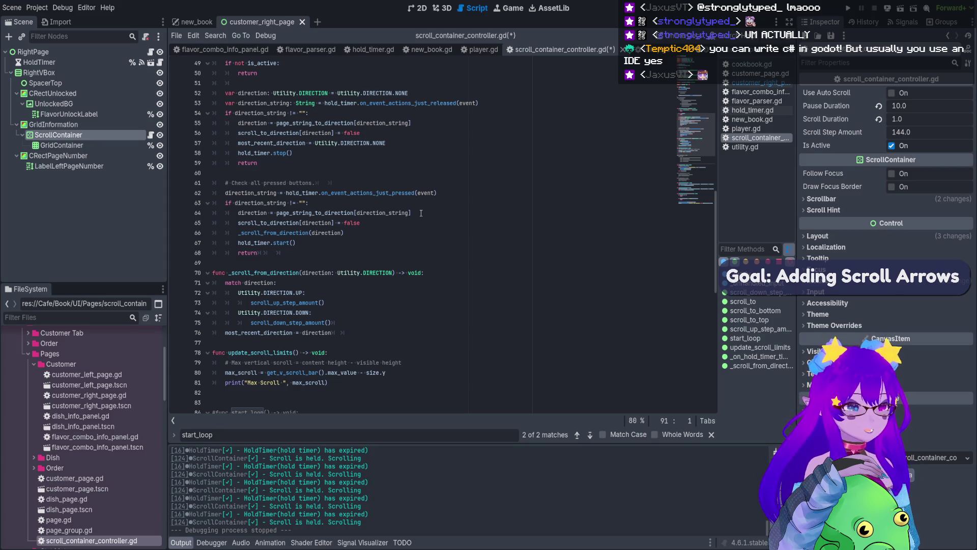
scroll(421, 211, "up", 4)
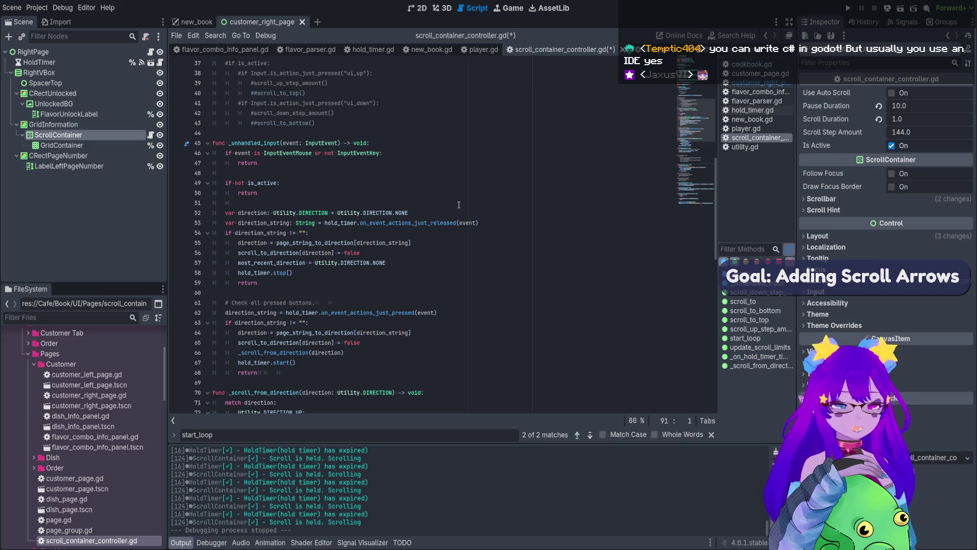
scroll(469, 204, "down", 1)
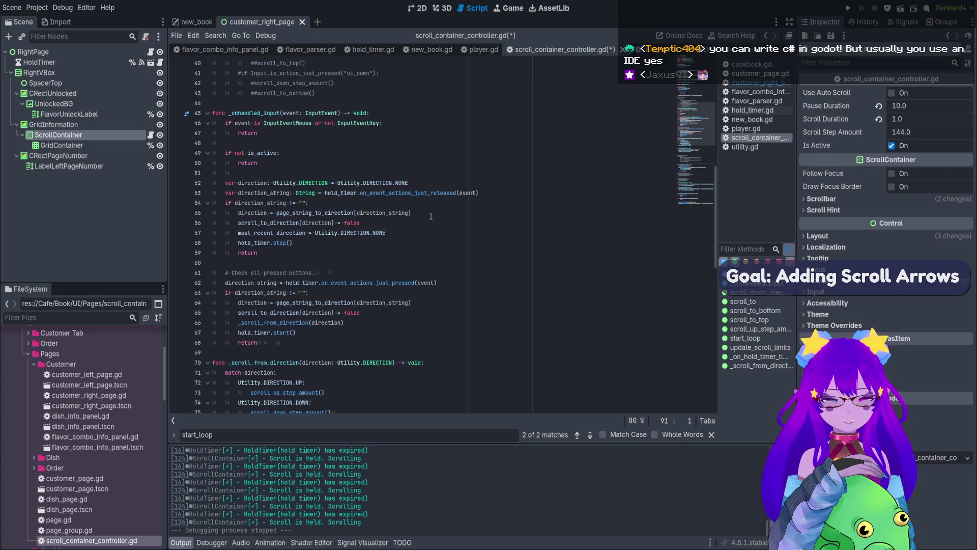
scroll(435, 361, "down", 3)
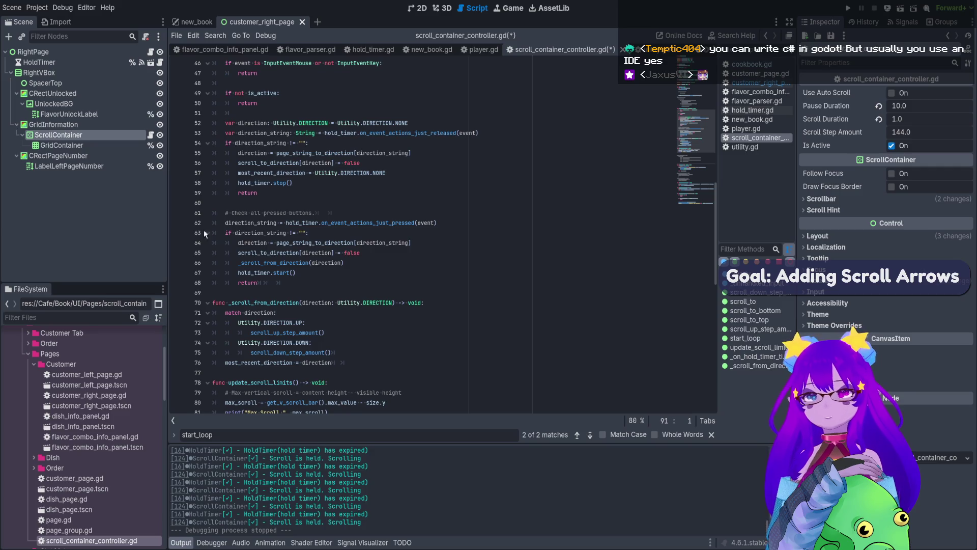
scroll(434, 362, "down", 2)
left_click(364, 293)
scroll(366, 295, "up", 4)
scroll(366, 295, "up", 3)
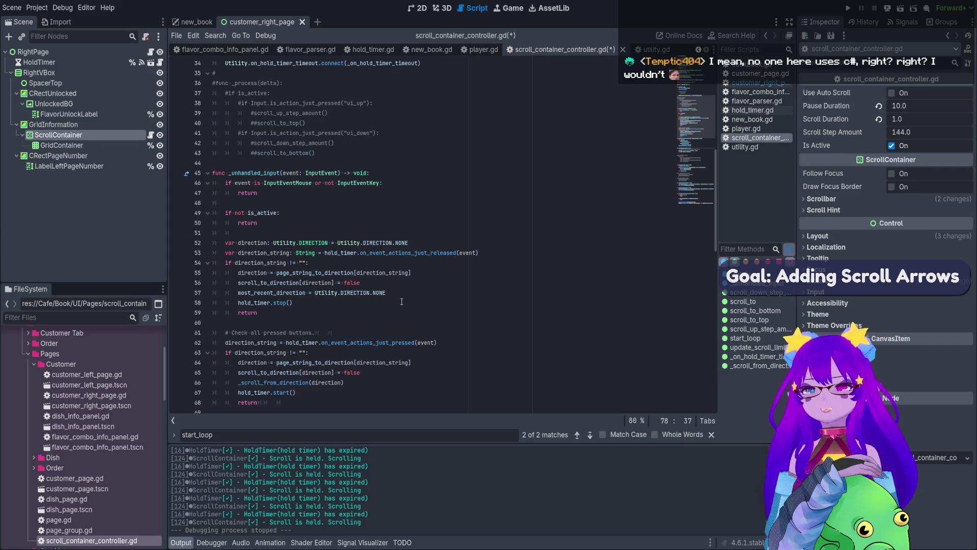
scroll(401, 301, "up", 4)
scroll(400, 280, "up", 2)
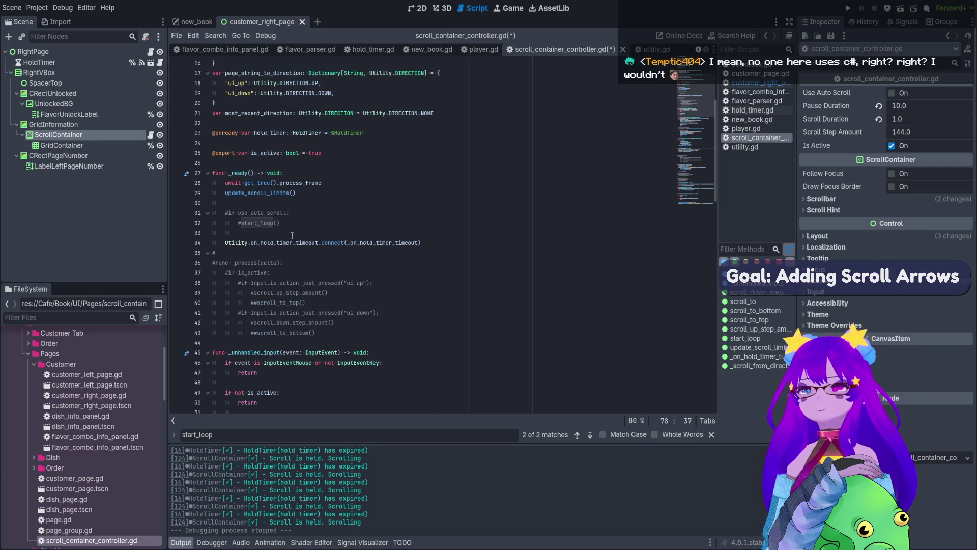
scroll(307, 265, "down", 11)
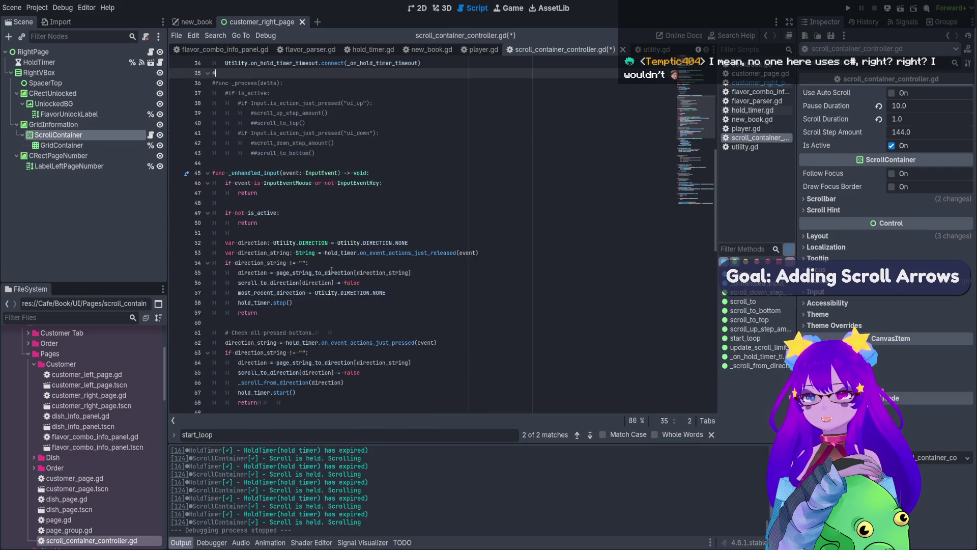
scroll(309, 304, "down", 2)
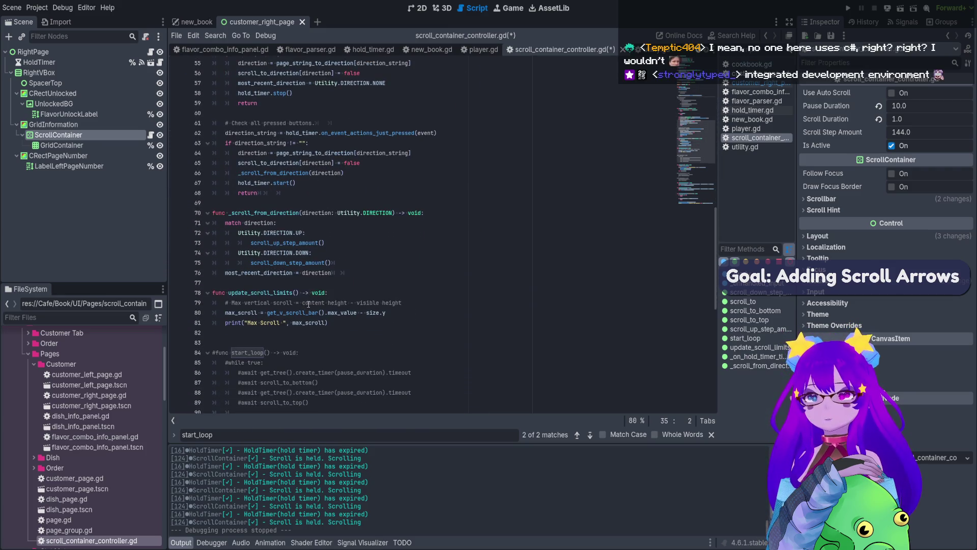
left_click(355, 273)
scroll(356, 280, "down", 12)
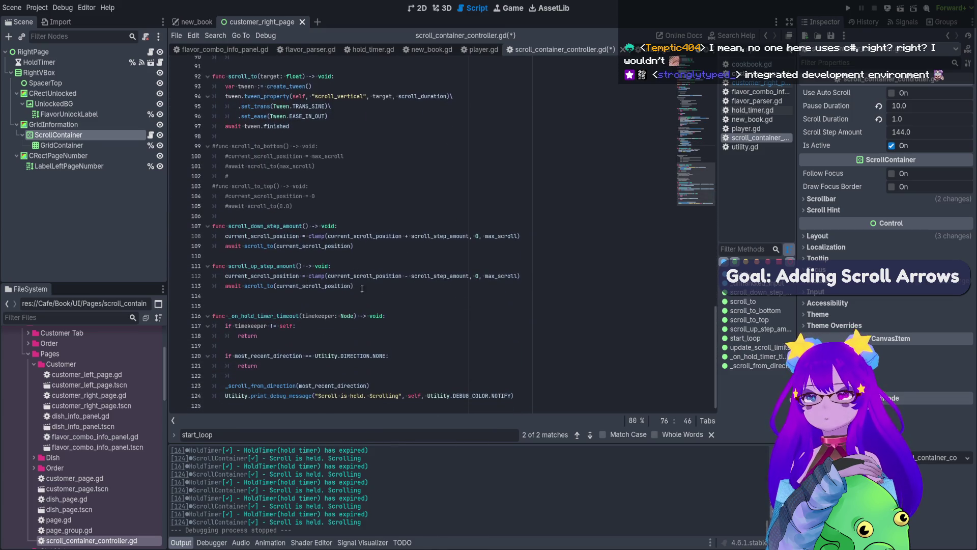
mouse_move(356, 286)
left_mouse_down()
mouse_move(214, 265)
mouse_move(198, 228)
left_mouse_up()
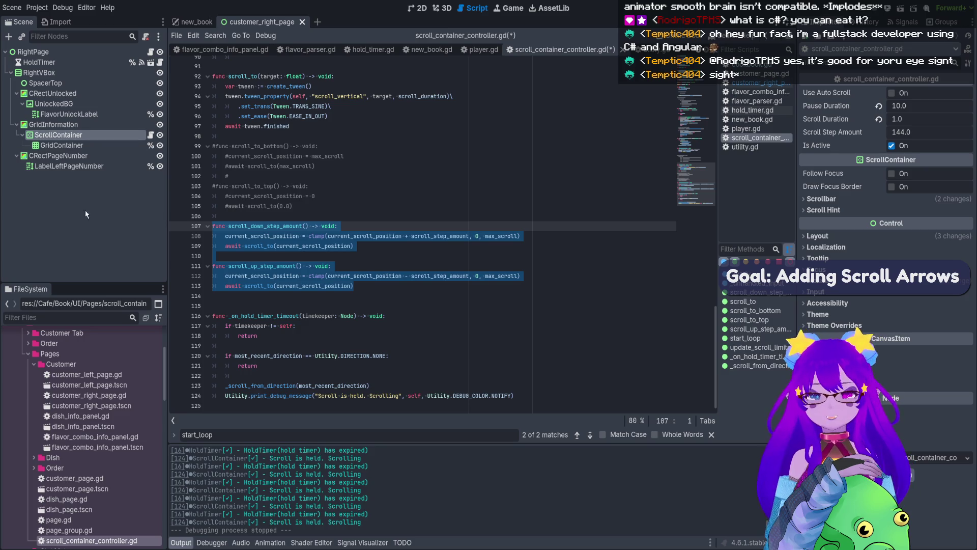
left_click(360, 176)
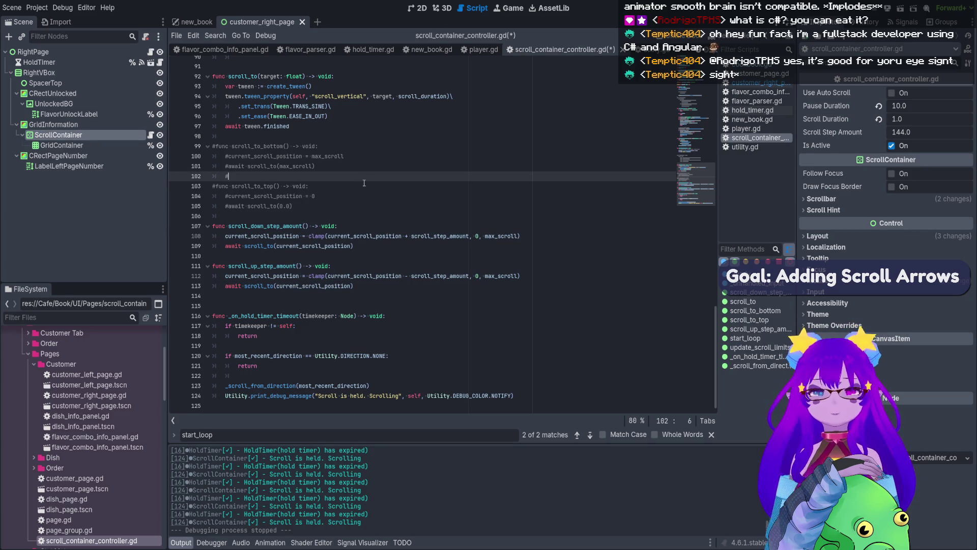
scroll(381, 203, "up", 3)
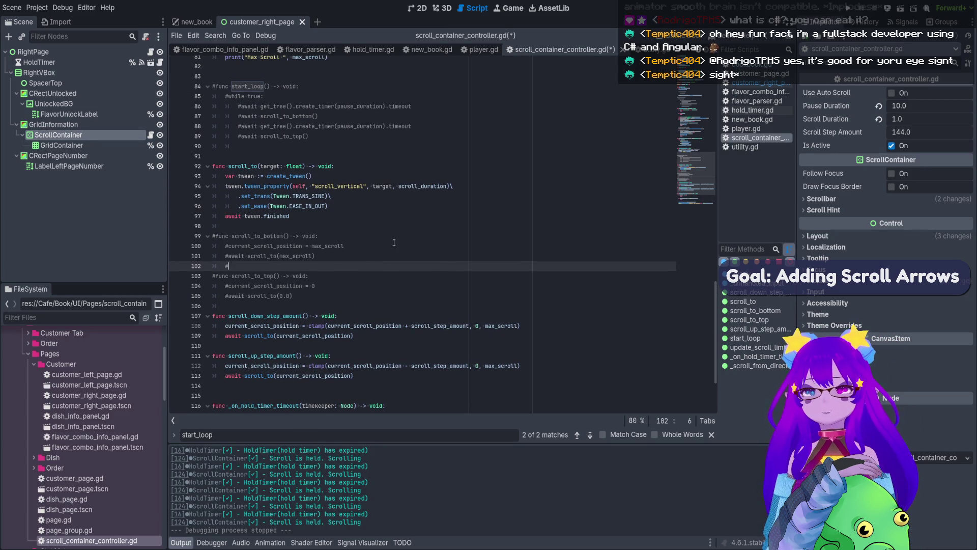
scroll(483, 318, "down", 2)
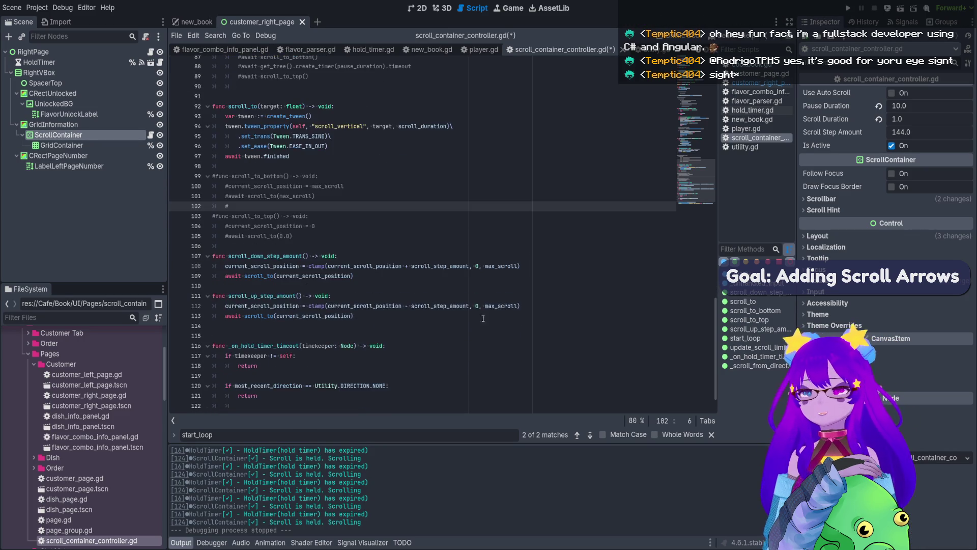
left_click(463, 277)
double_click(364, 265)
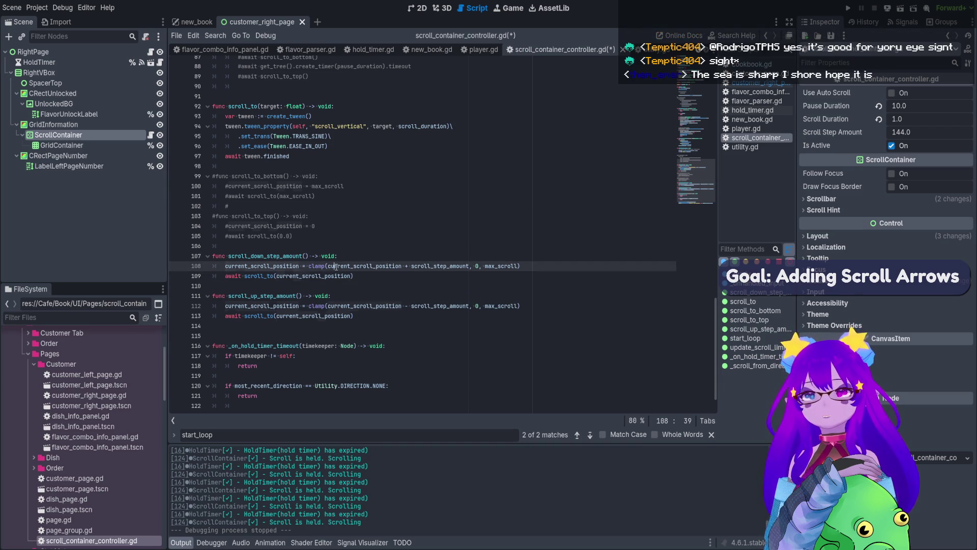
scroll(328, 377, "up", 4)
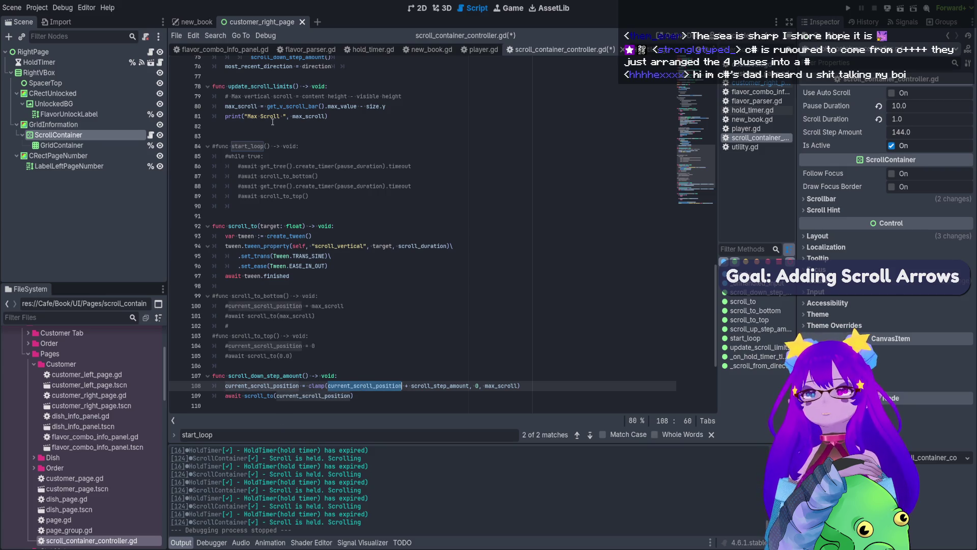
scroll(318, 171, "up", 6)
scroll(317, 171, "up", 8)
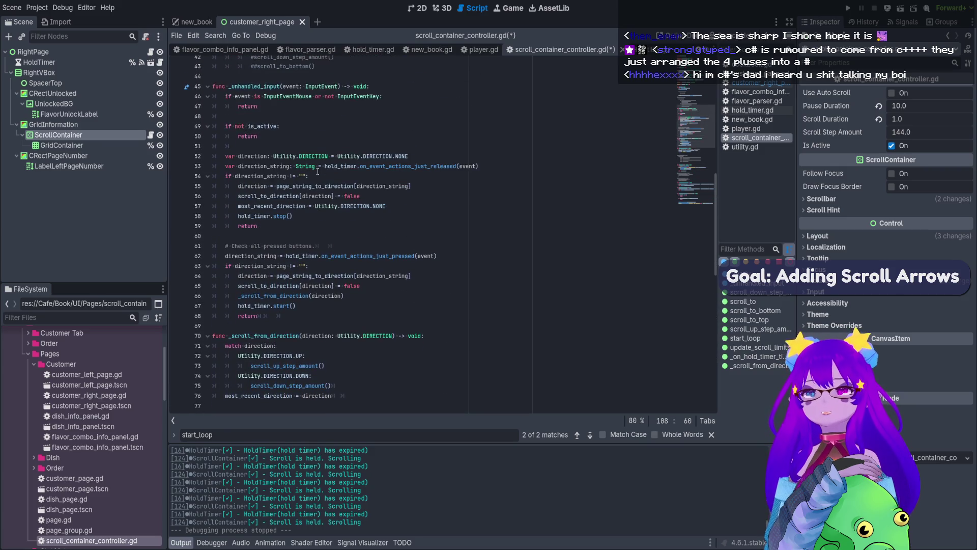
- Add 'var old_scroll_position: float = current_scroll_position' at the top of _unhandled_input
left_click(376, 177)
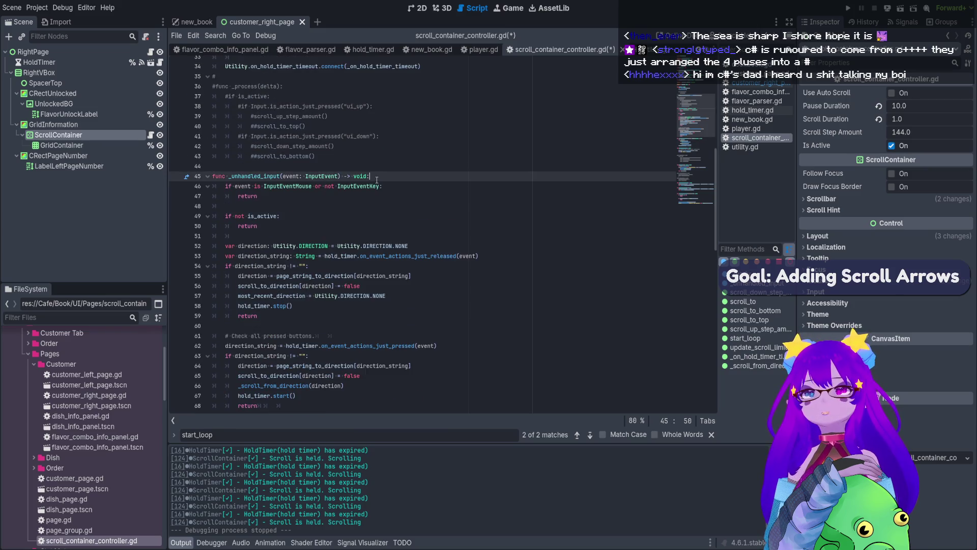
key("Return")
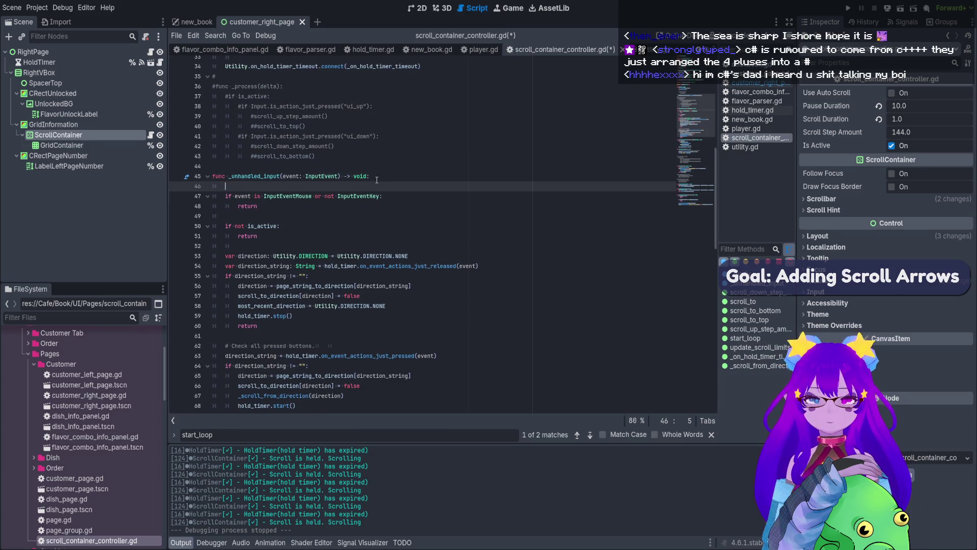
type("var old_sc")
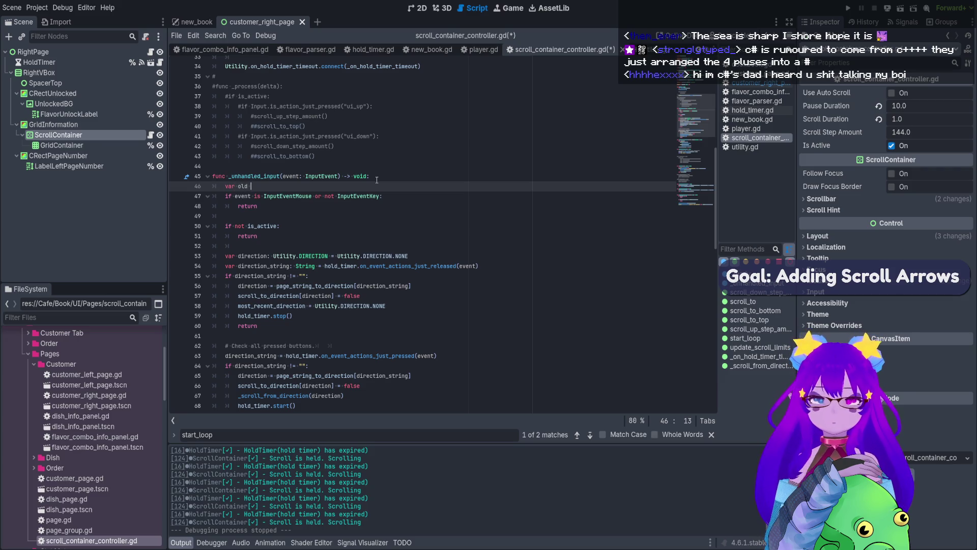
type("roll_")
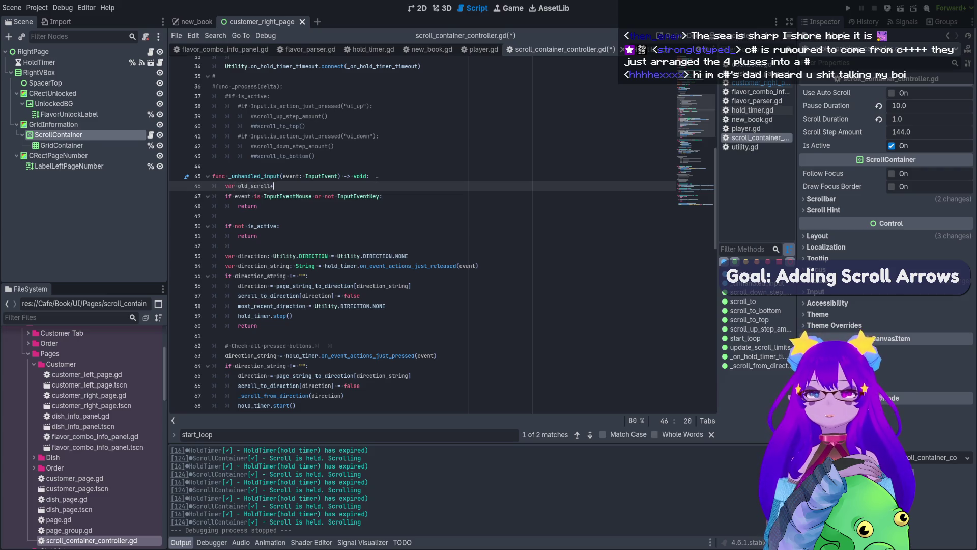
type("position")
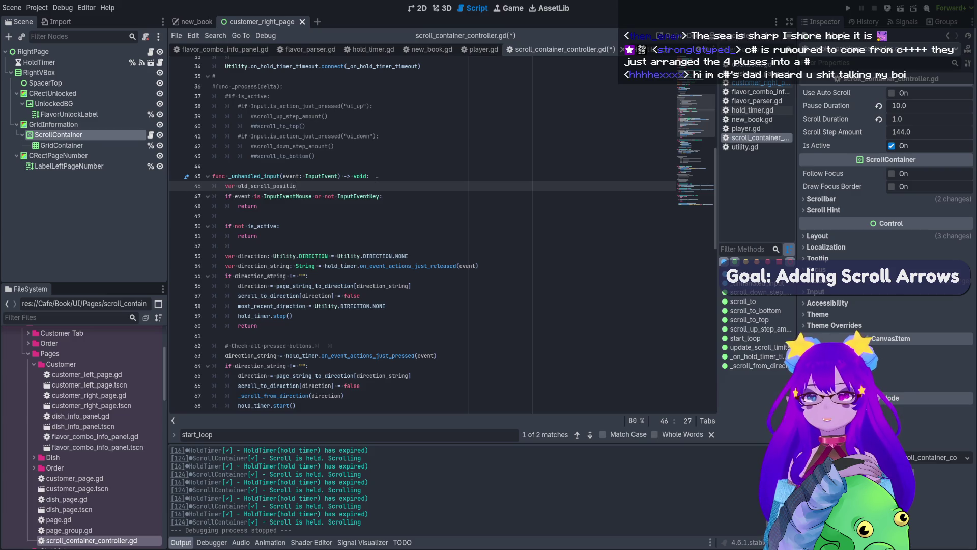
type(": float = current_scroll_position")
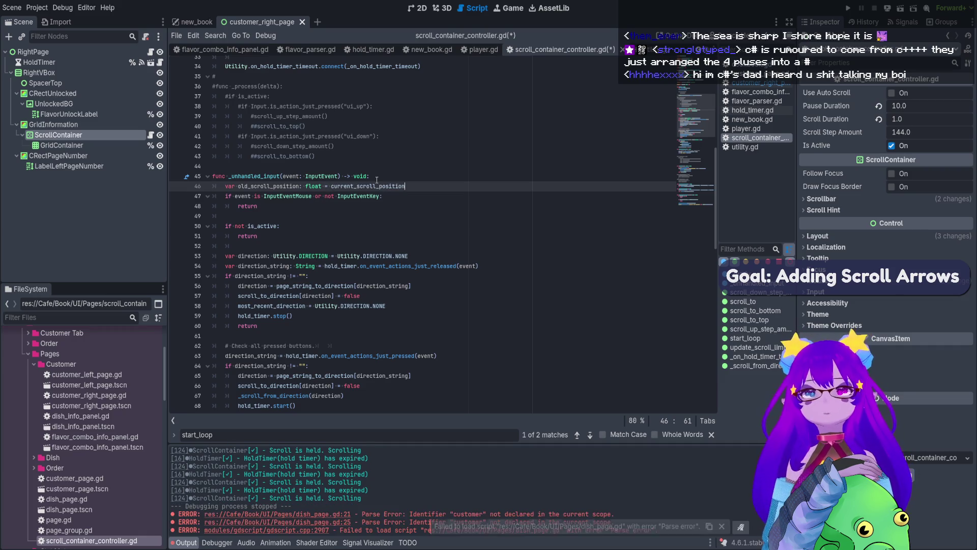
- Open dish_page.gd's parse error from the Output panel and go to line 25
scroll(382, 188, "down", 3)
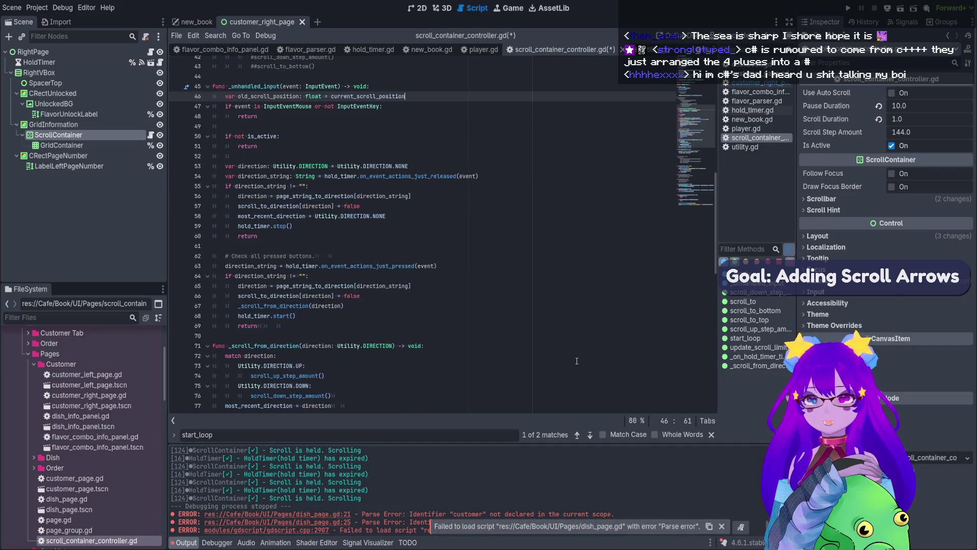
scroll(386, 196, "down", 1)
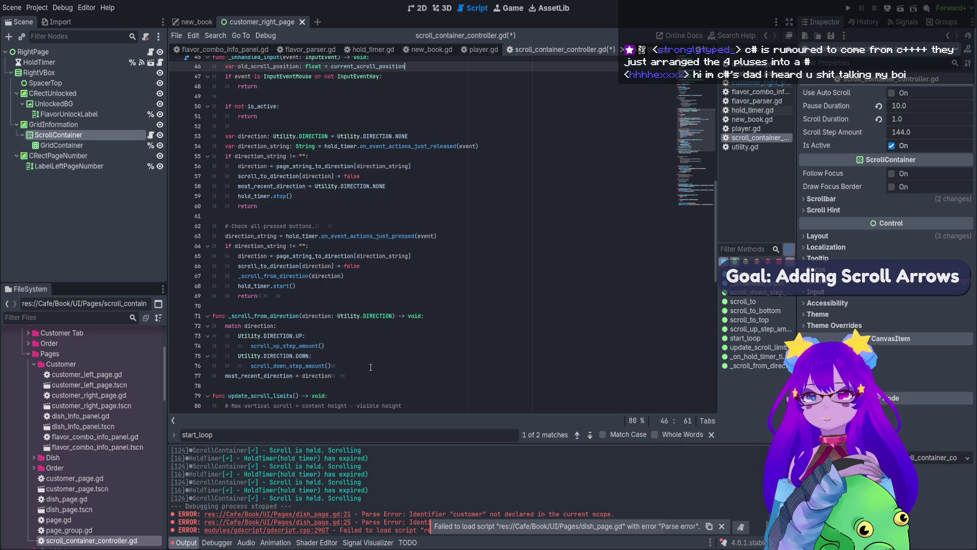
left_click(330, 522)
left_click(352, 307)
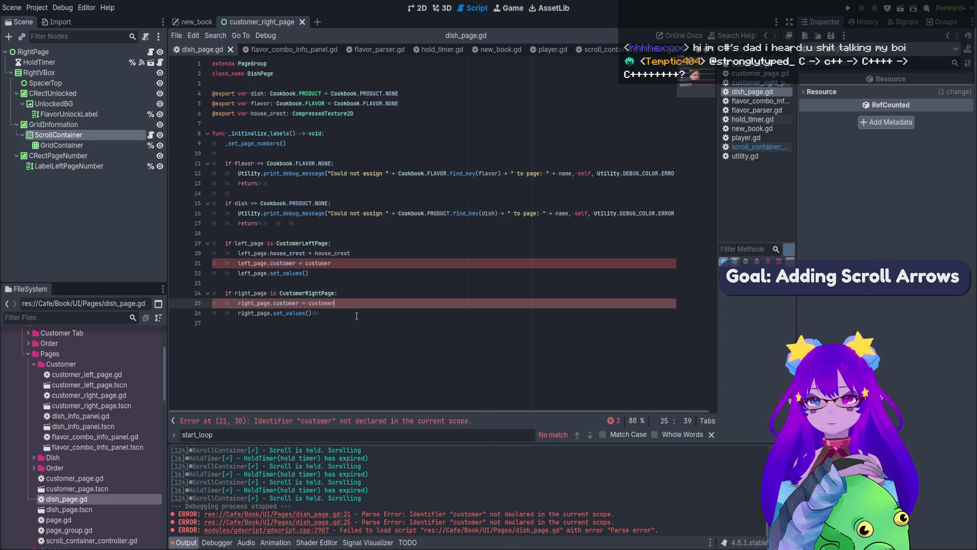
- Check where customer is declared in customer_right_page.gd, then return to the scroll controller script
left_click(282, 263, "ctrl")
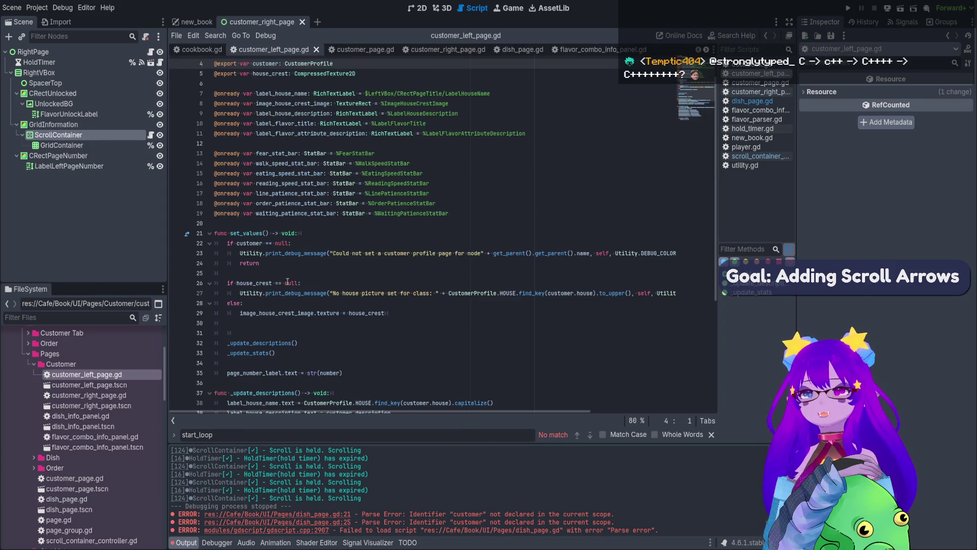
scroll(288, 282, "down", 6)
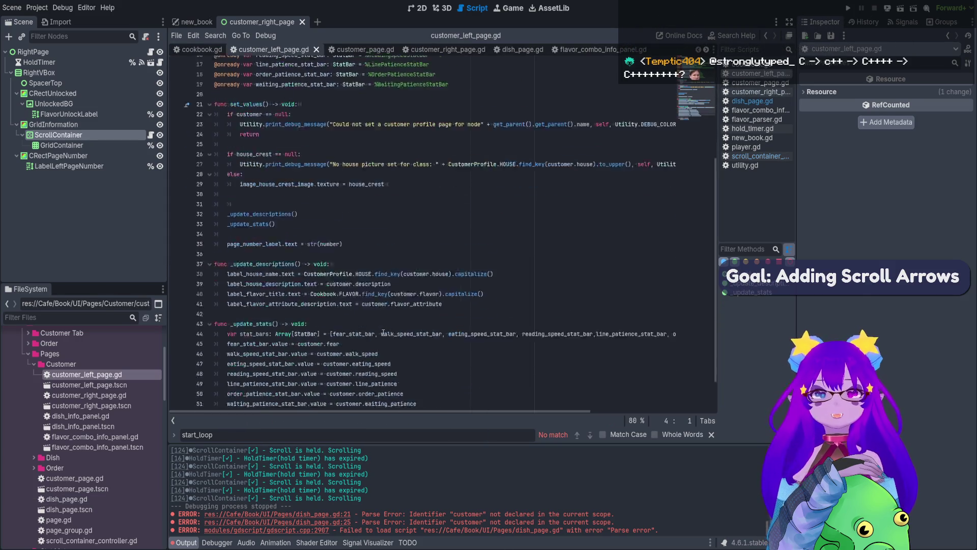
left_click(151, 52)
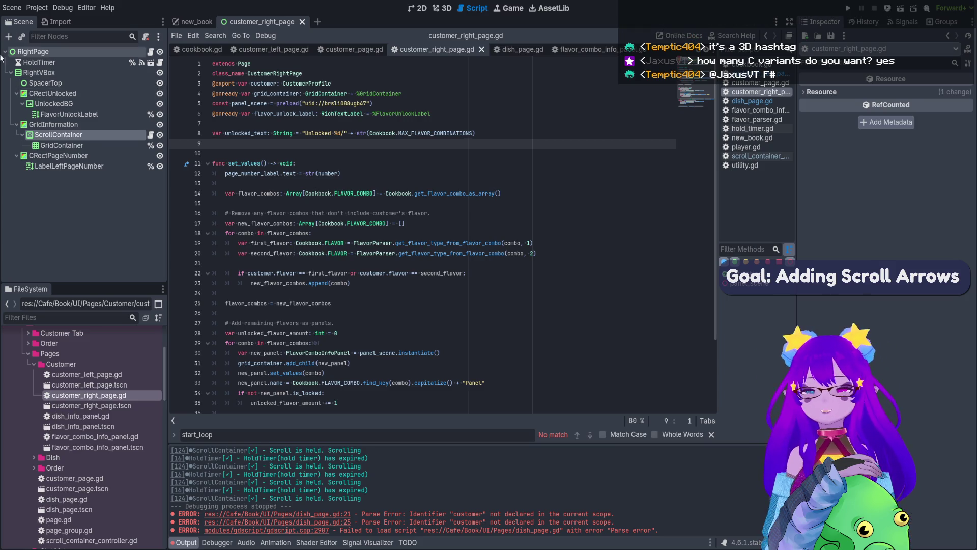
left_click(150, 135)
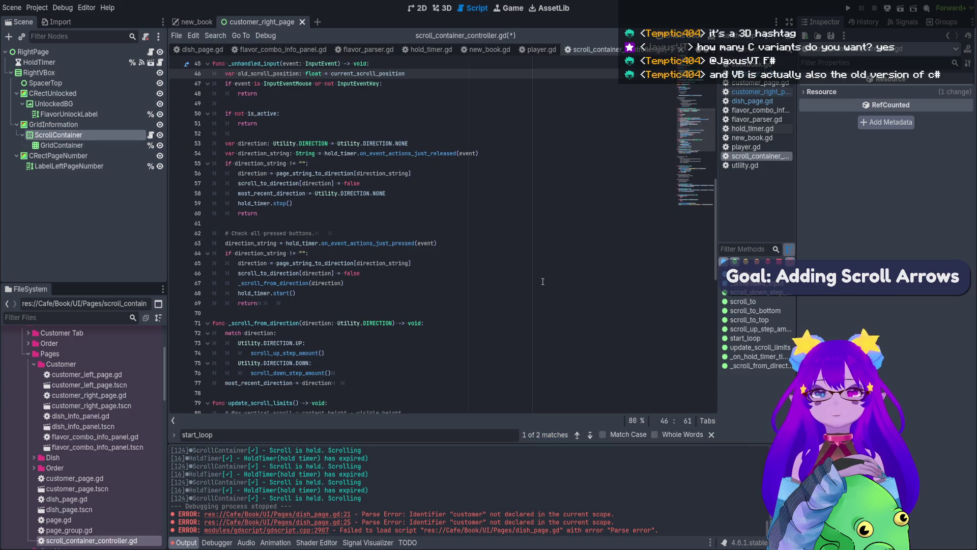
- Select new_book's page-update debug logging lines, save the scene, and reopen customer_right_page's script
left_click(196, 22)
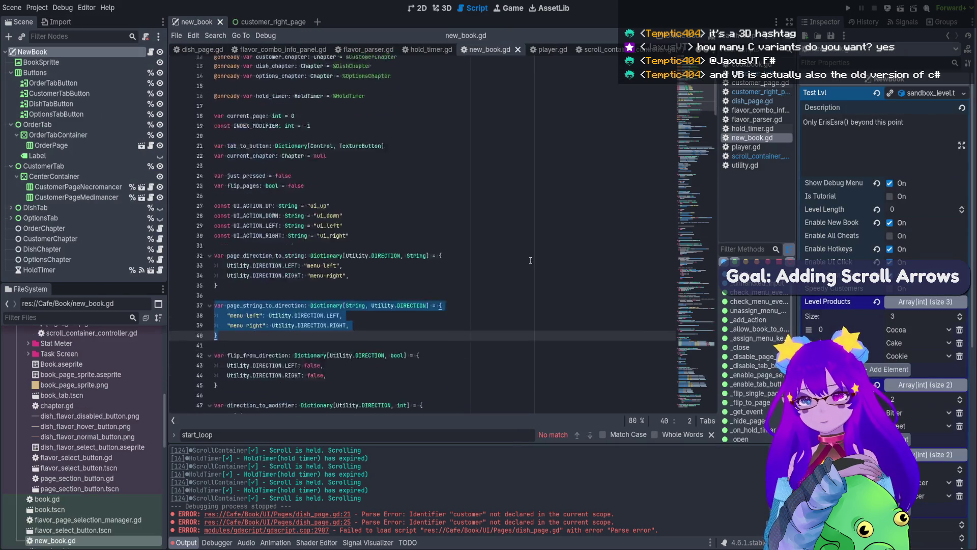
left_click_drag(691, 147, 707, 415)
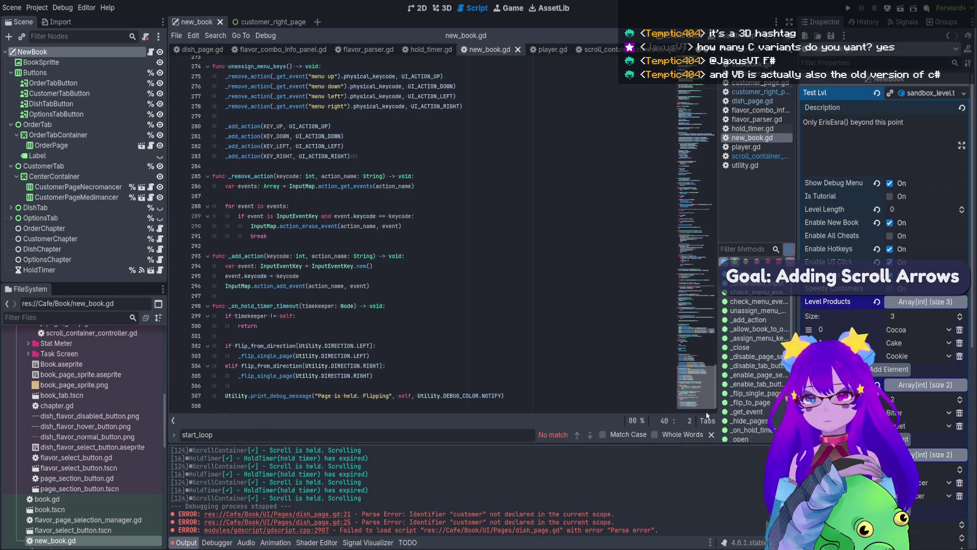
scroll(391, 247, "up", 20)
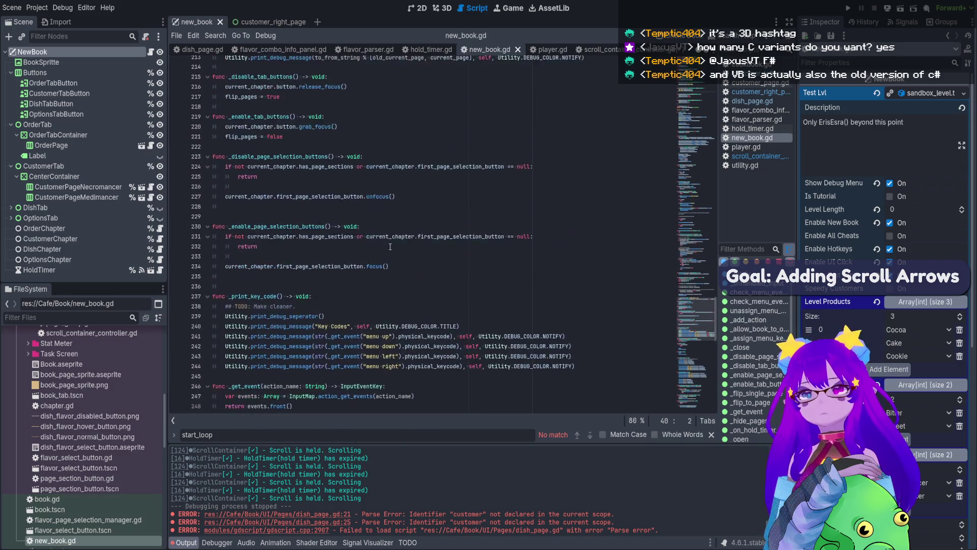
scroll(390, 247, "up", 12)
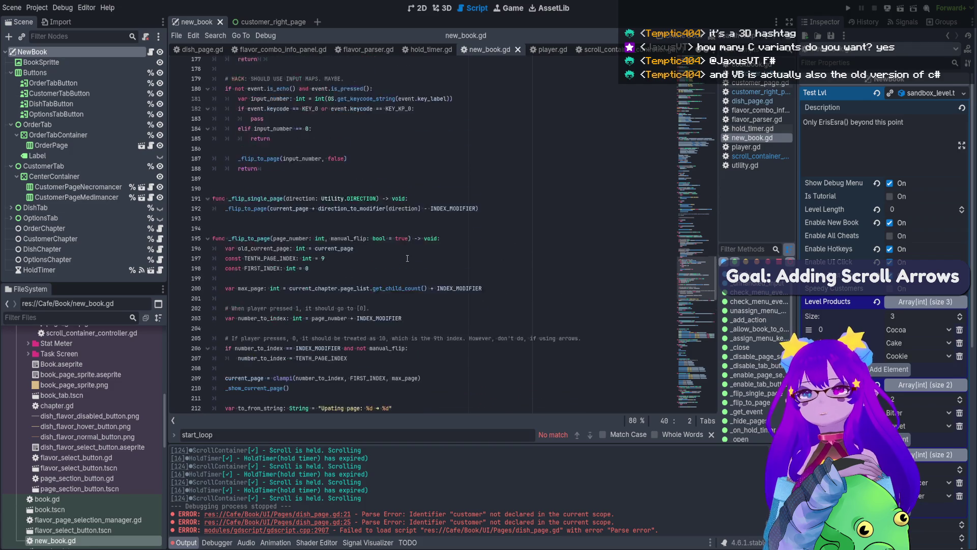
scroll(407, 258, "down", 4)
left_click(603, 297)
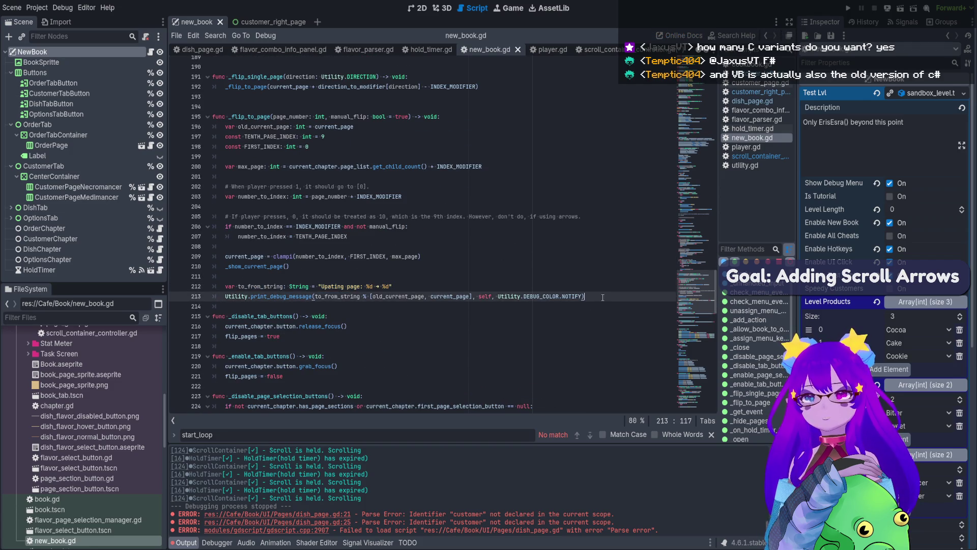
left_click_drag(603, 298, 212, 286)
key("ctrl+c")
key("ctrl+s")
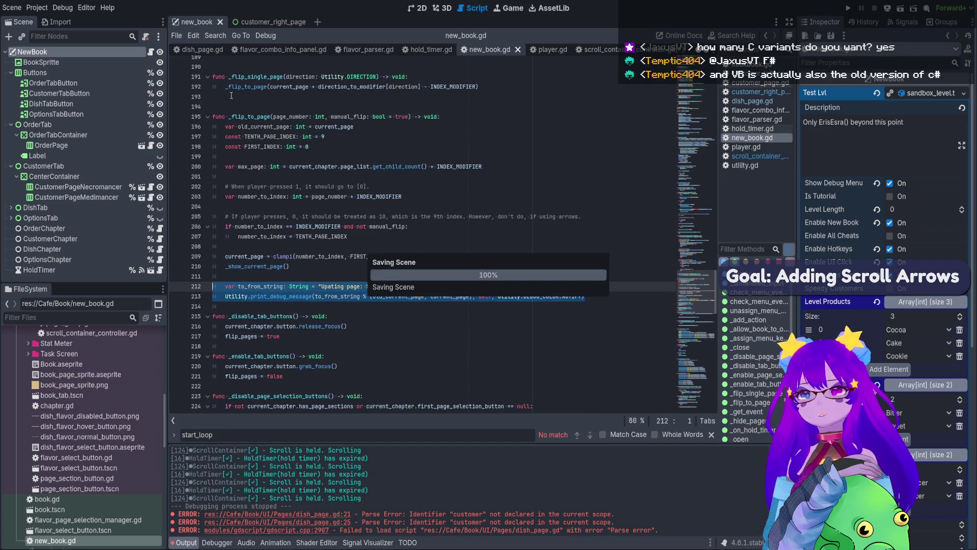
left_click(269, 22)
left_click(151, 52)
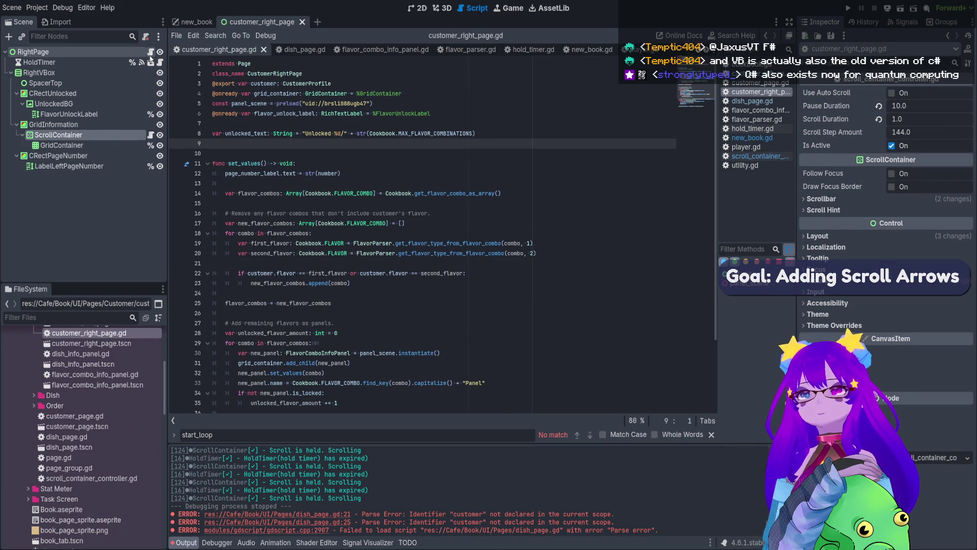
- Paste the page-change debug logging lines into scroll_container_controller.gd after the return
left_click(293, 174)
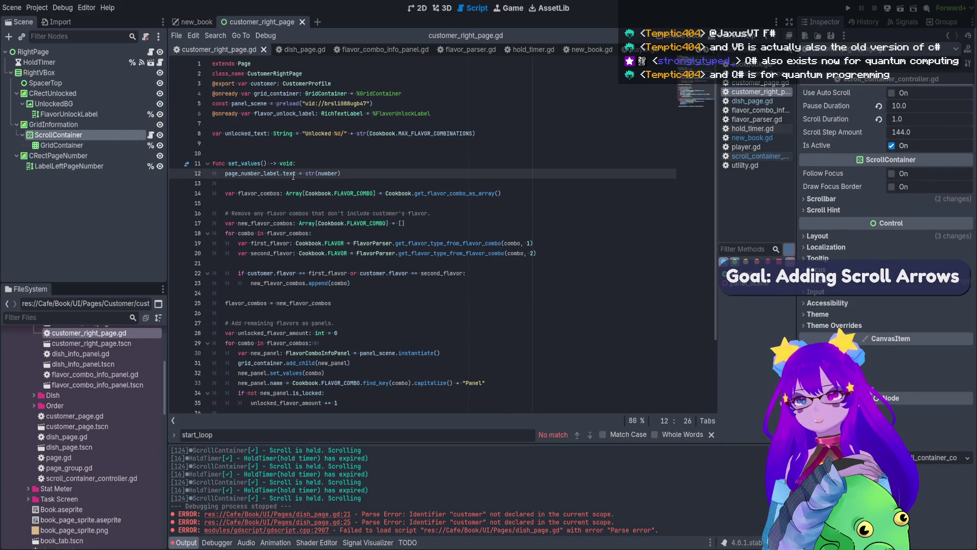
left_click(151, 134)
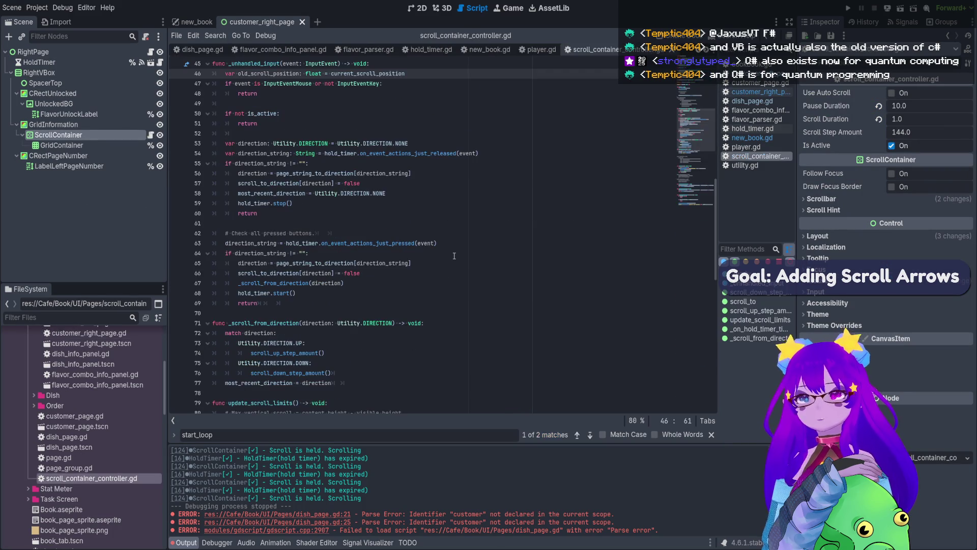
scroll(478, 193, "up", 1)
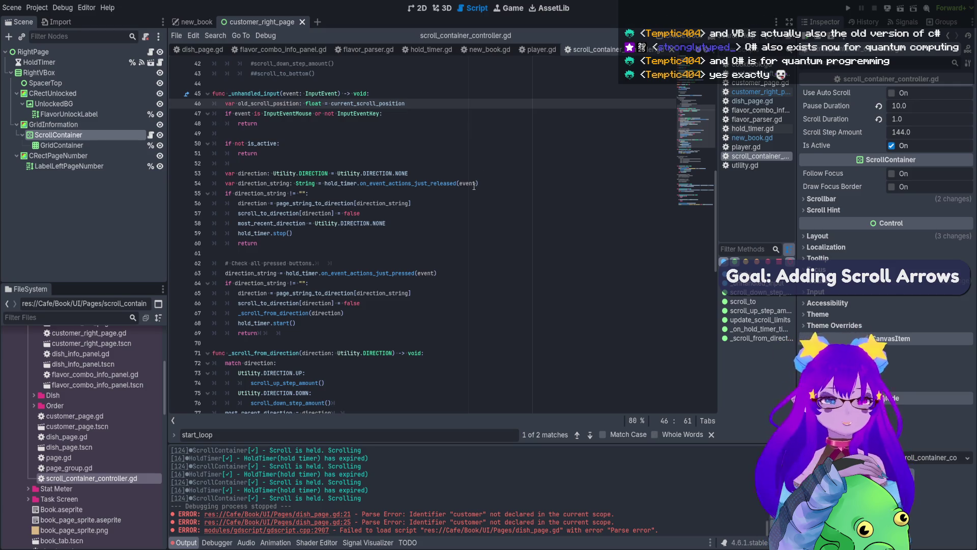
scroll(474, 186, "down", 3)
left_click(332, 243)
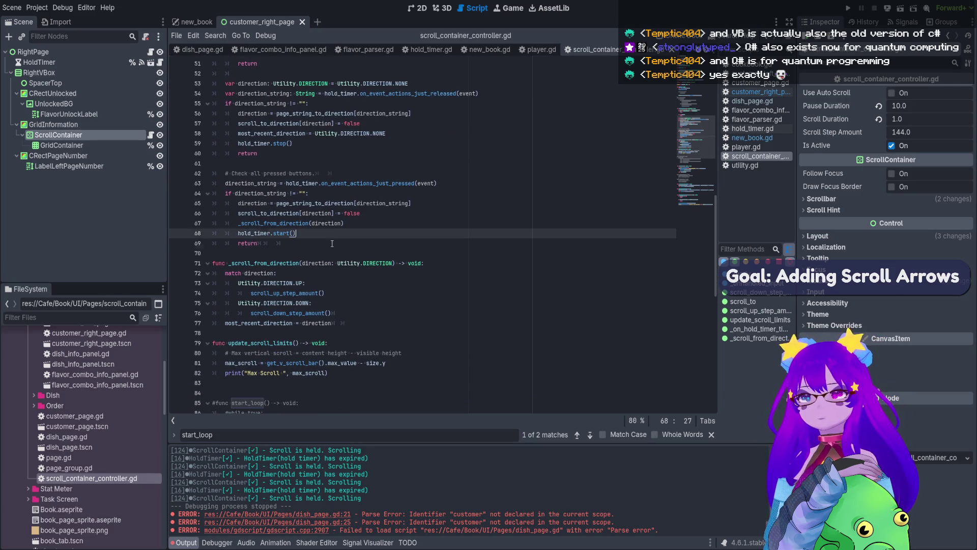
key("Return")
key("Return")
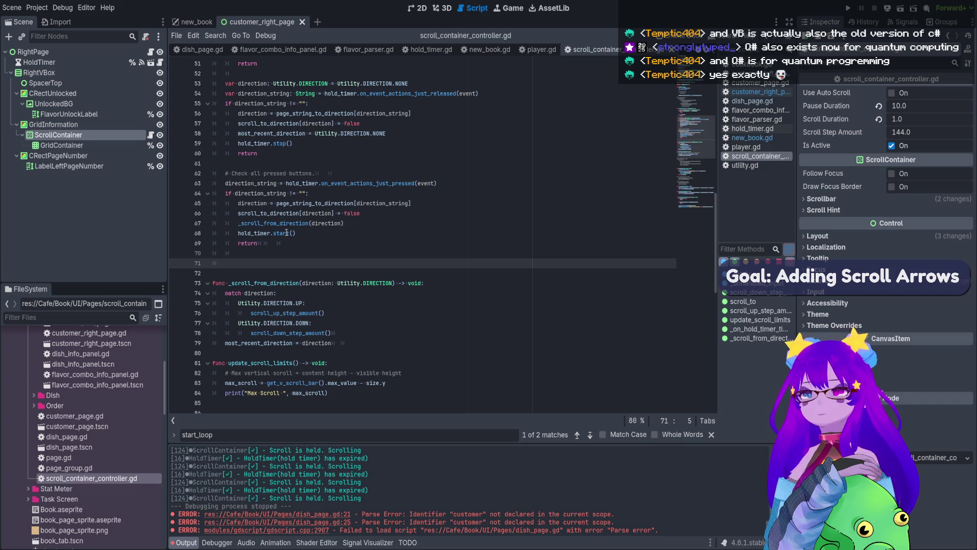
key("ctrl+v")
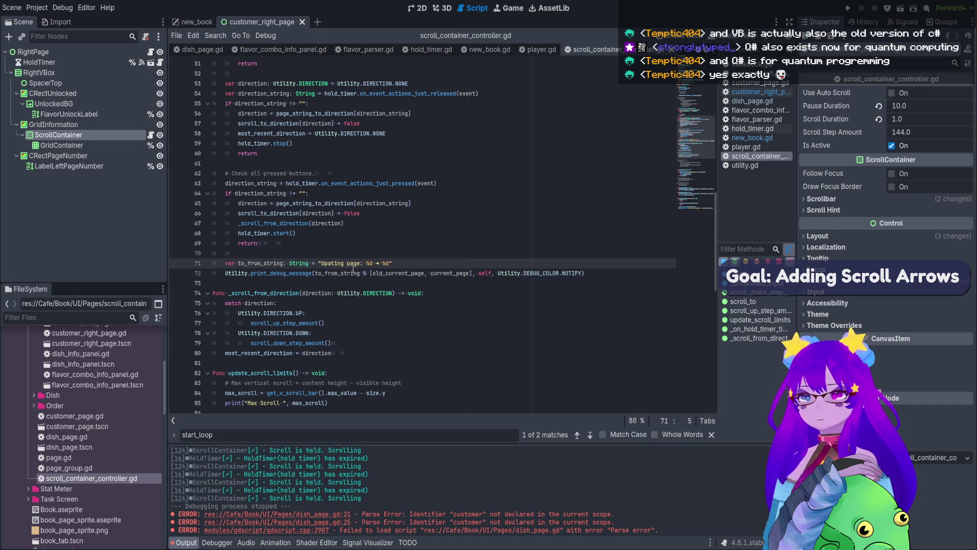
- Change the message to 'Scrolling Position' with old_scroll_position and current_scroll_position arguments, and save
left_click_drag(361, 267, 322, 266)
type("Scrolling")
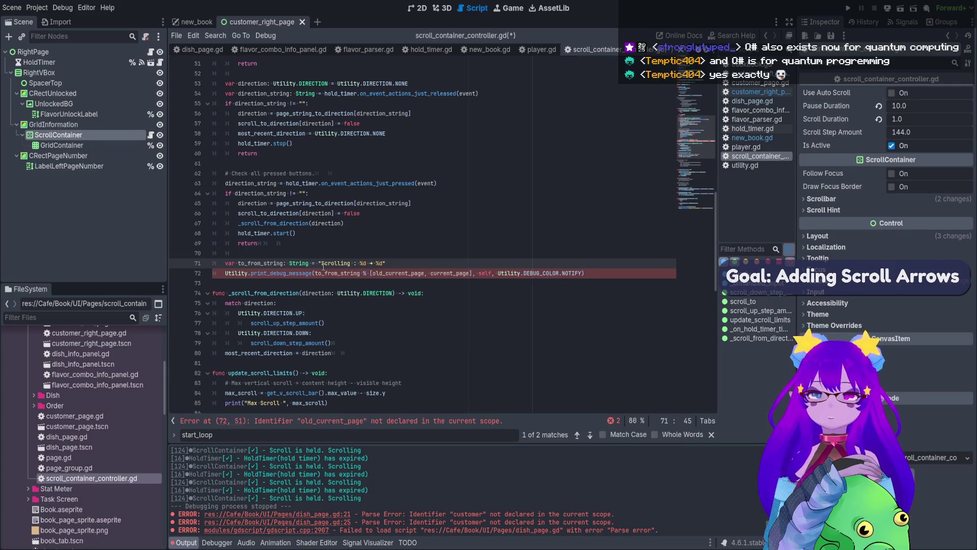
type(" Position")
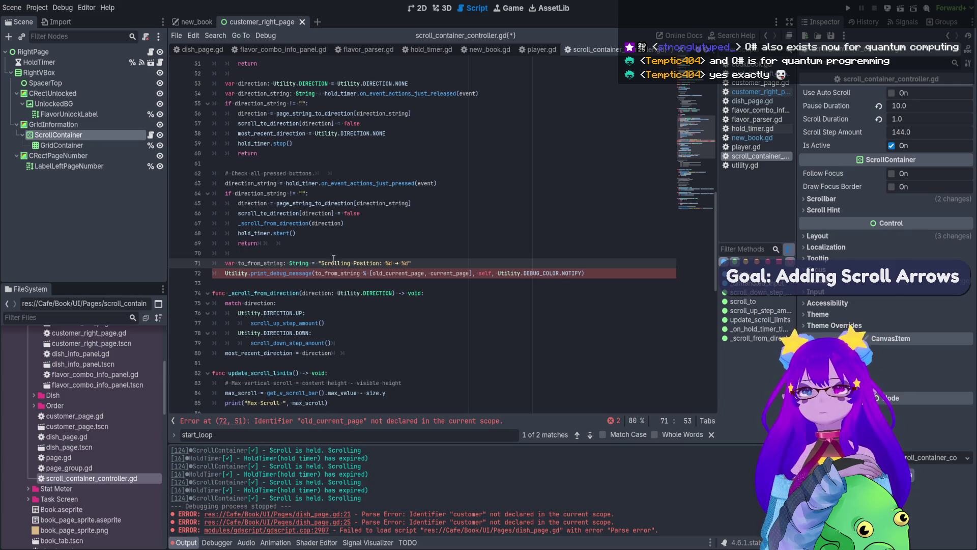
double_click(445, 272)
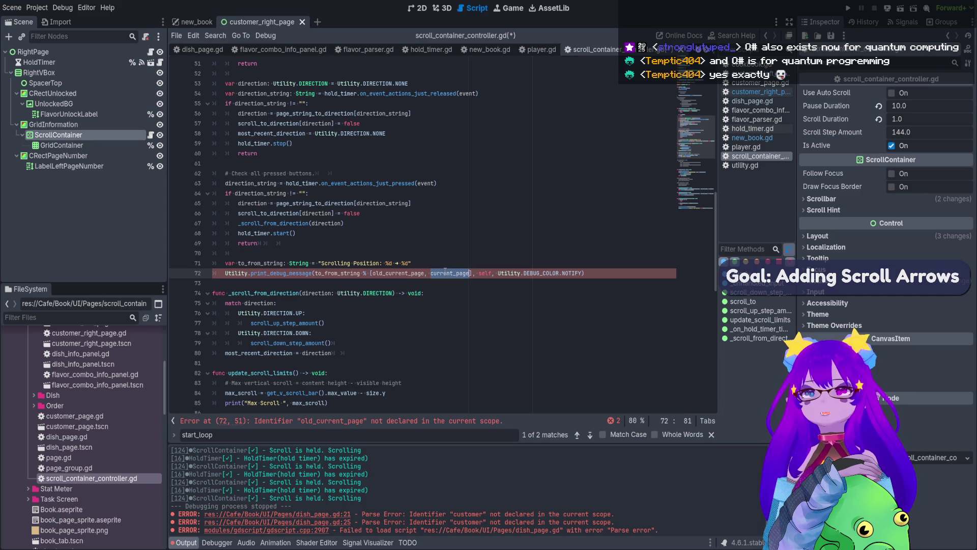
type("cu")
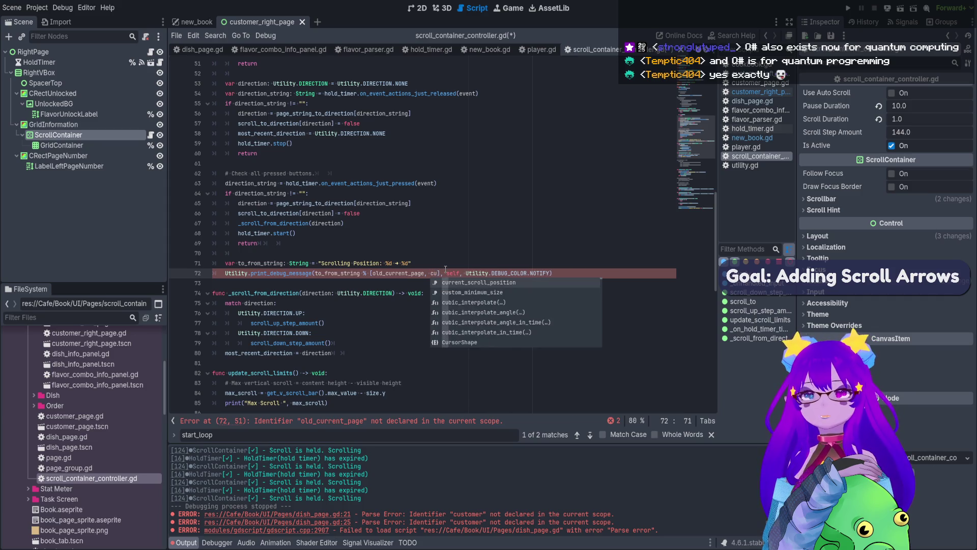
key("Return")
double_click(396, 273)
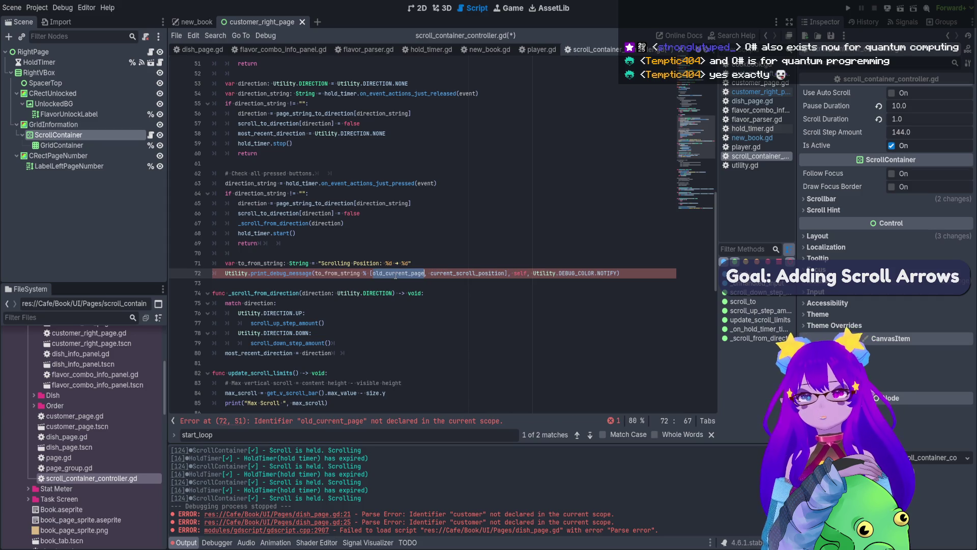
type("old_s")
key("Return")
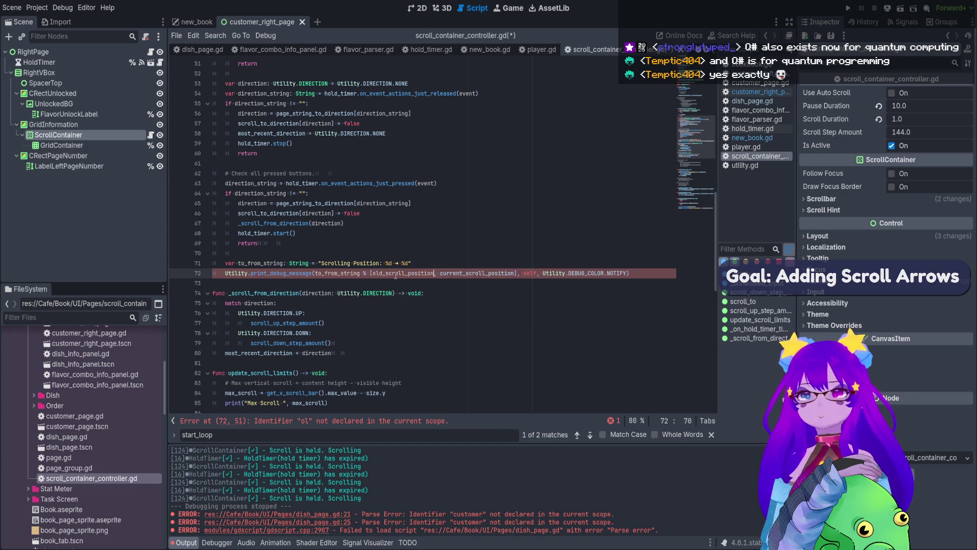
key("ctrl+s")
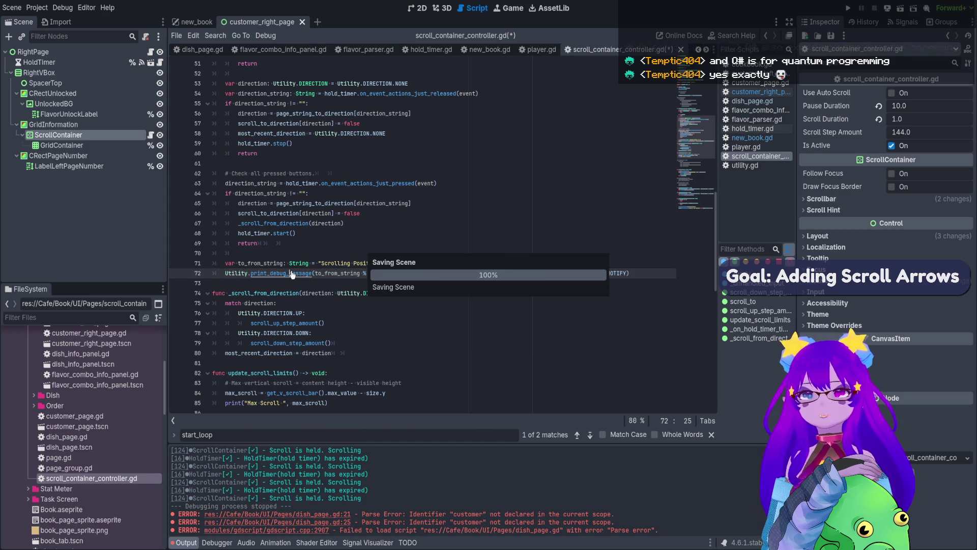
left_click(292, 273)
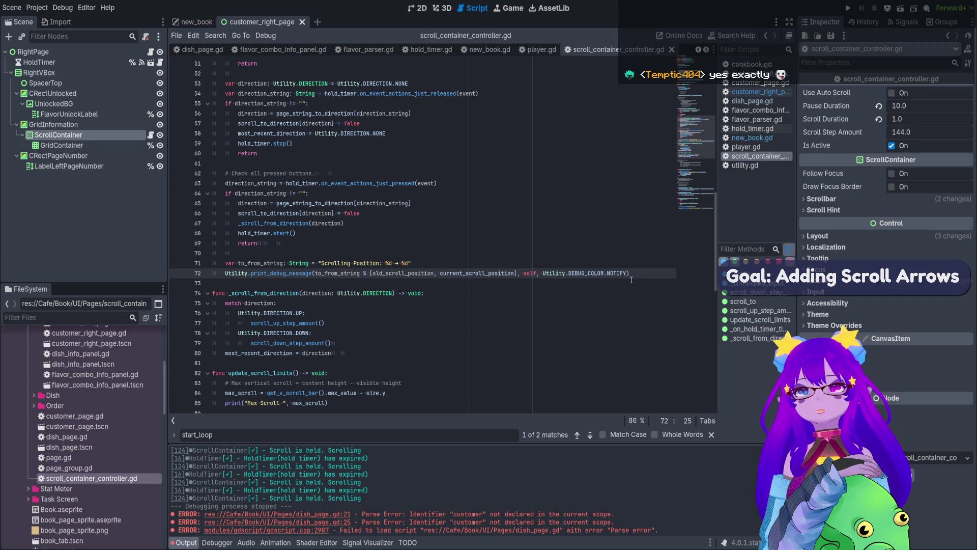
- Copy the debug logging call and paste it into the _ready function
left_click_drag(632, 278, 222, 275)
key("ctrl+c")
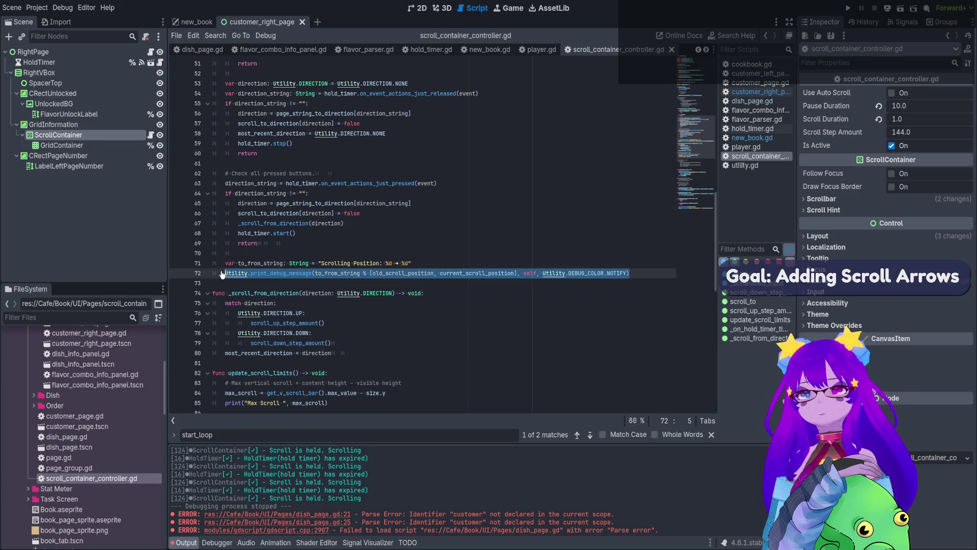
key("ctrl+s")
left_click(690, 106)
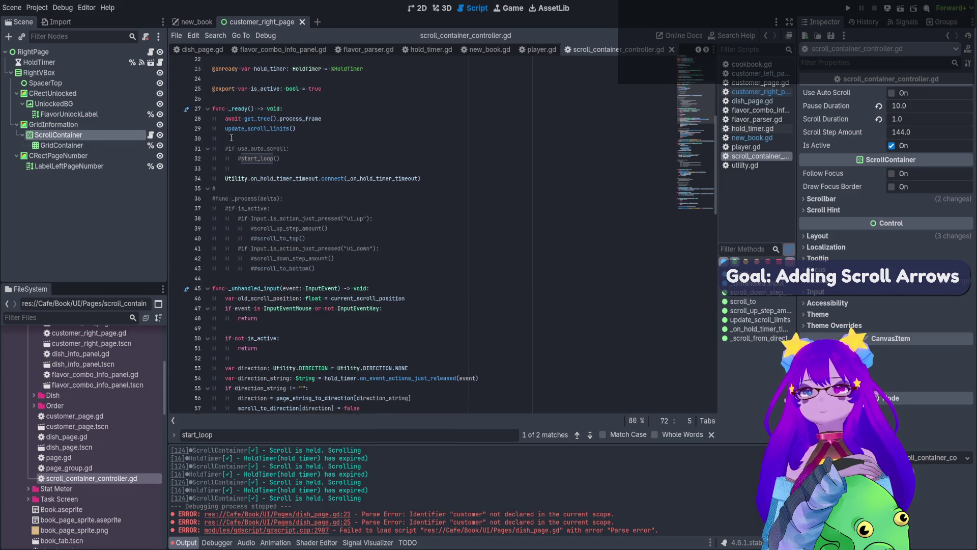
scroll(310, 229, "up", 1)
left_click(362, 292)
key("Return")
key("Return")
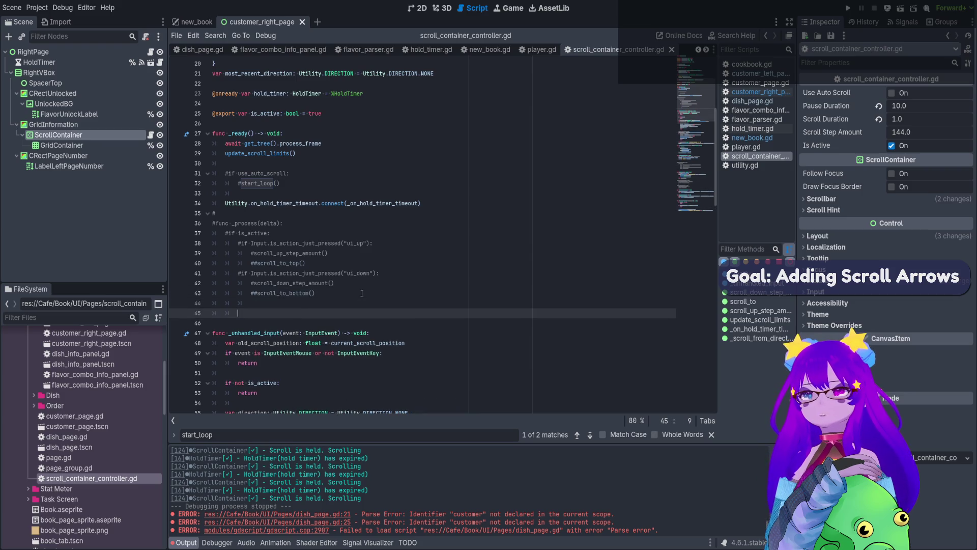
mouse_move(229, 313)
left_mouse_down()
mouse_move(195, 301)
mouse_move(212, 213)
left_mouse_up()
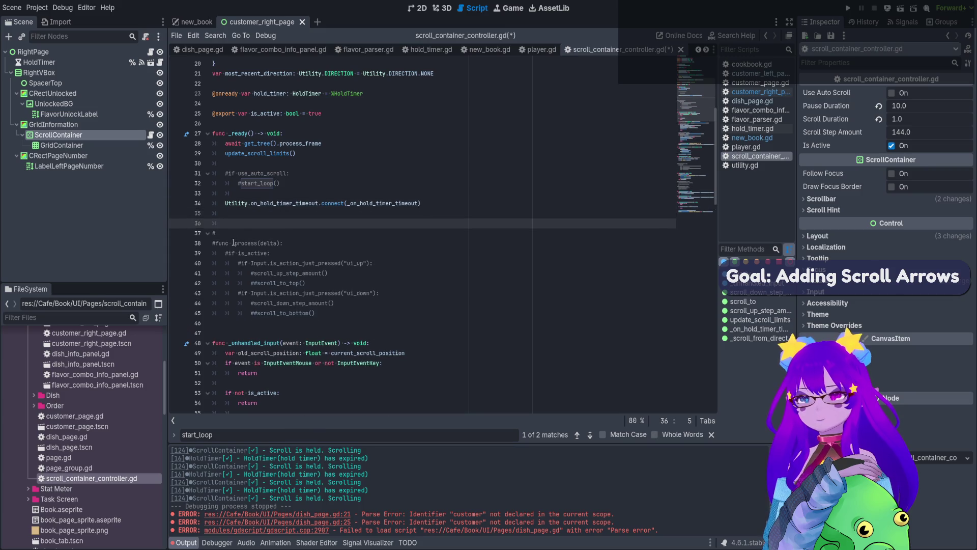
left_click(255, 212)
key("ctrl+v")
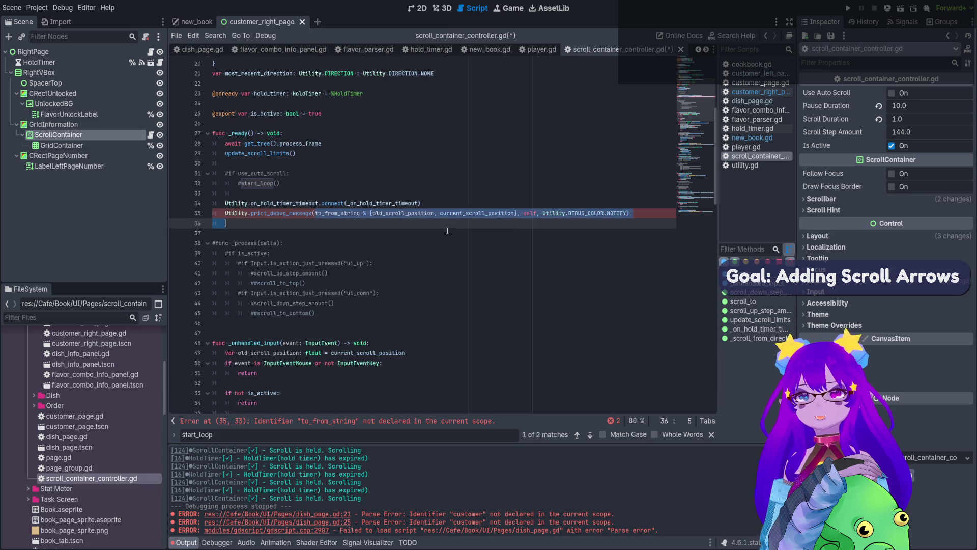
- Log "Starting scroll position: " + str(current_scroll_position), save, and run the new_book scene
left_click_drag(315, 213, 517, 214)
type("\"Starti")
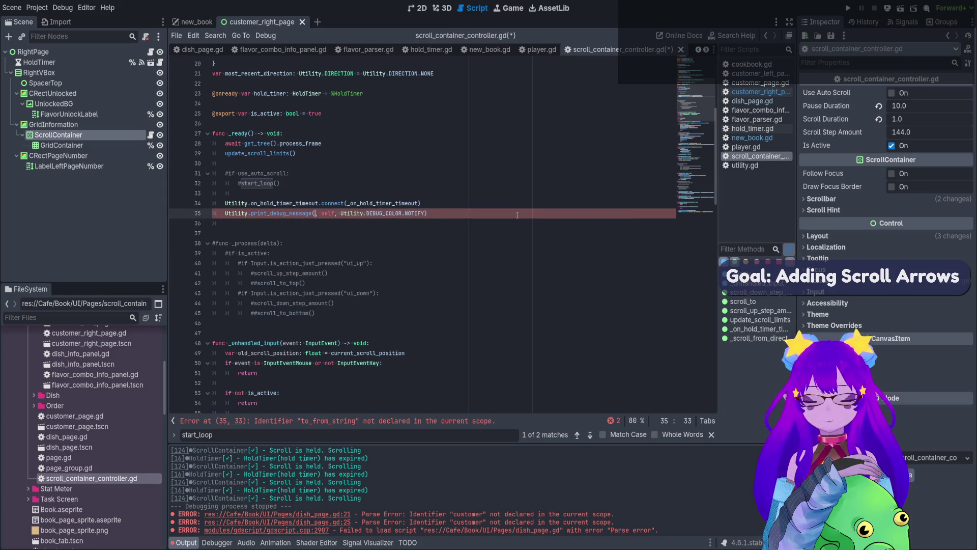
type("ng scroll positi")
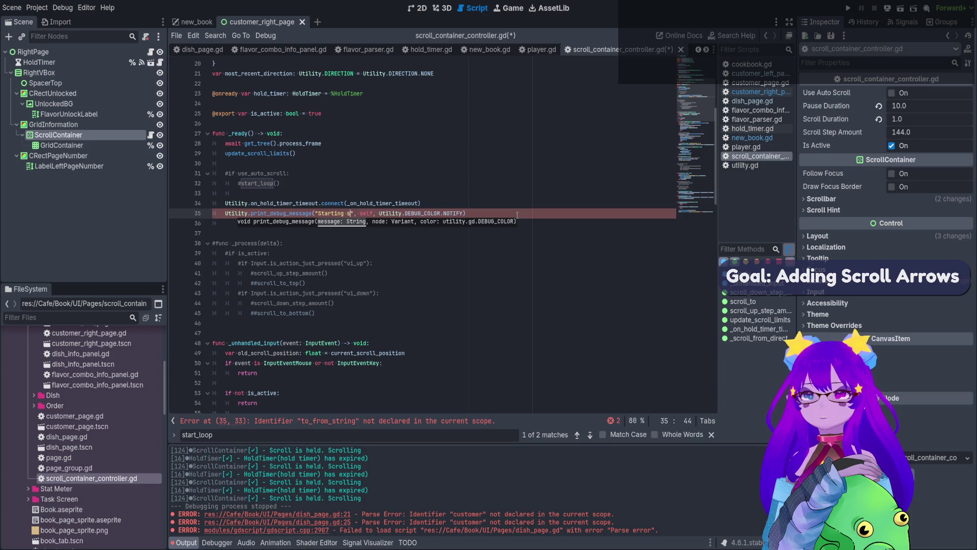
type("on:")
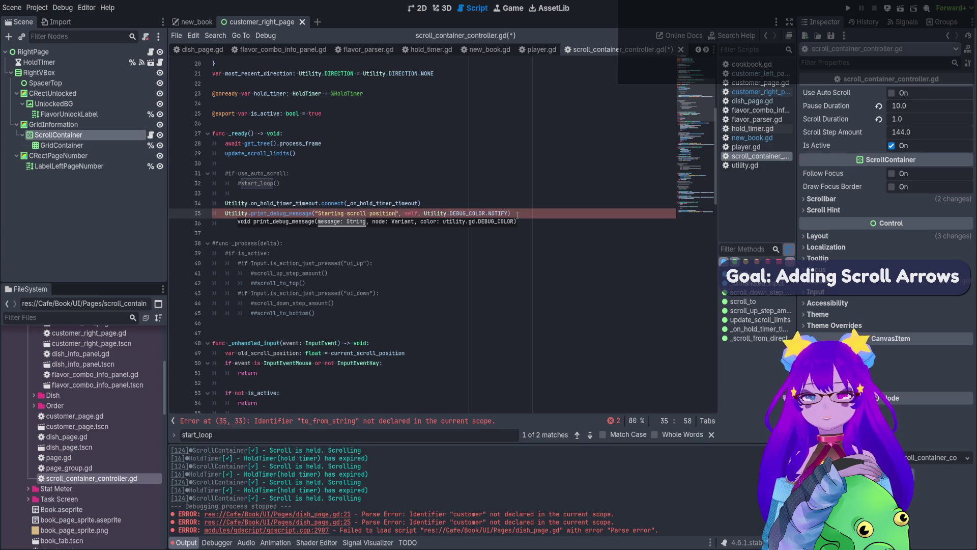
key("BackSpace")
type("\" + s")
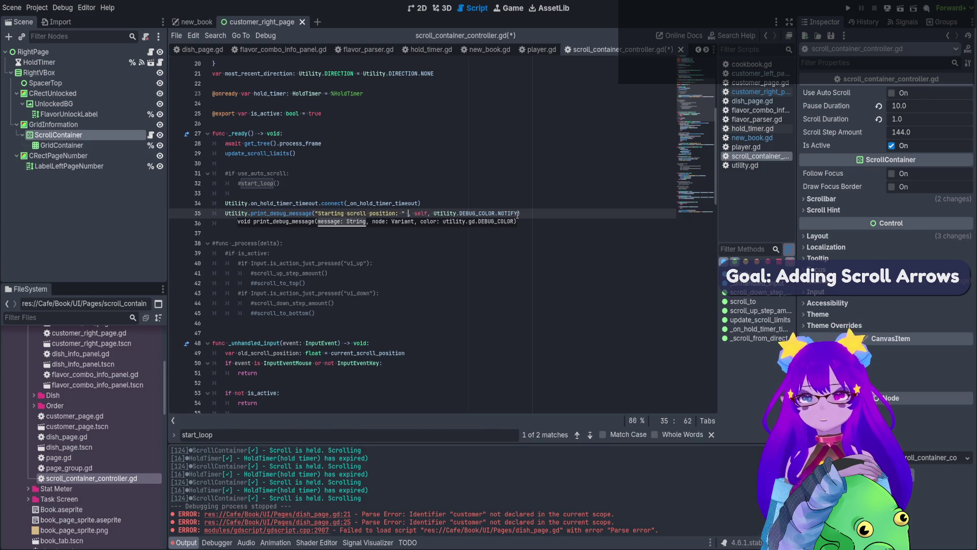
type("tr(scro")
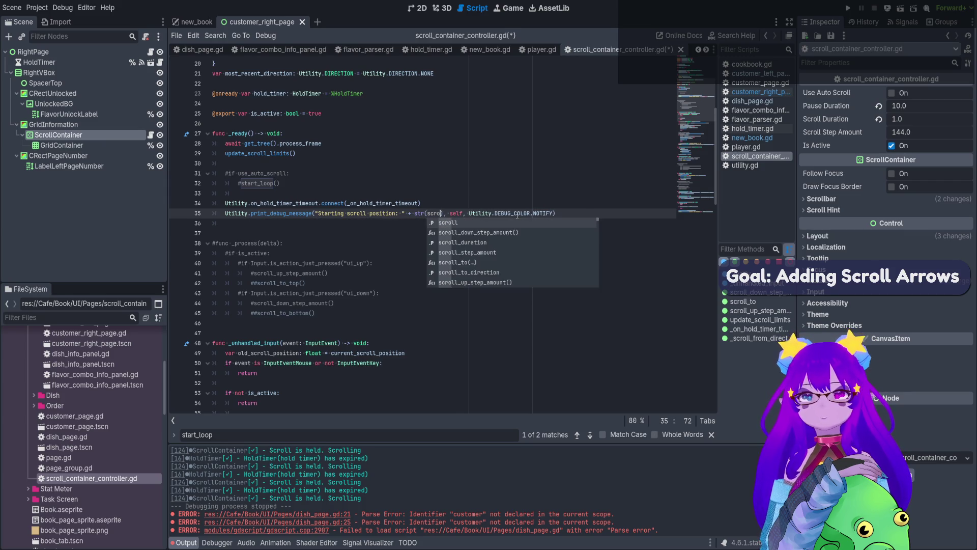
key("BackSpace")
key("BackSpace")
key("BackSpace")
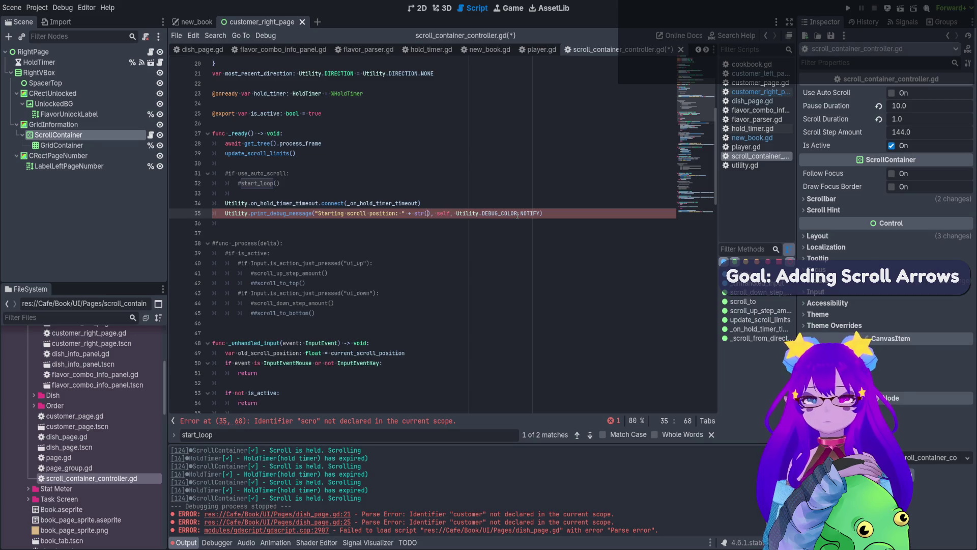
type("pos")
key("Down")
key("Down")
key("Return")
key("ctrl+s")
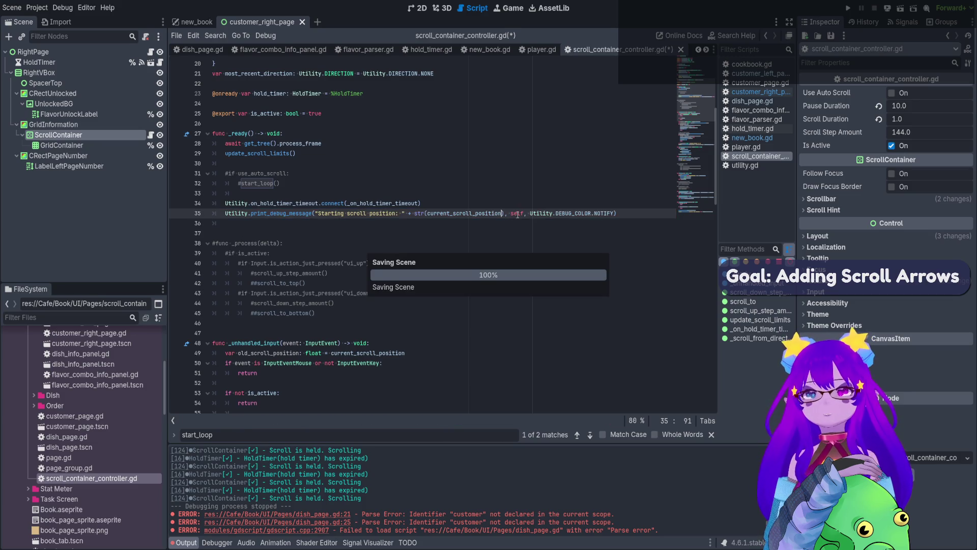
left_click(194, 22)
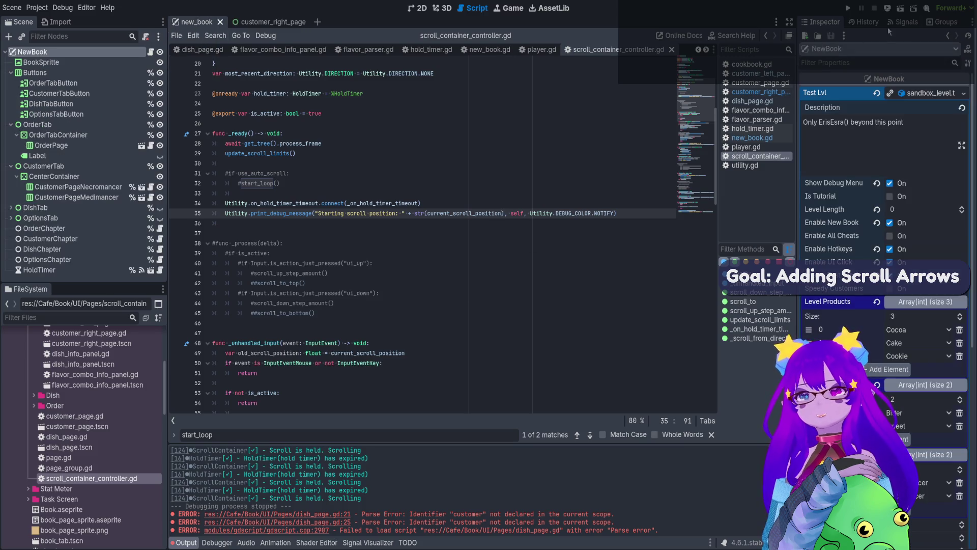
left_click(899, 10)
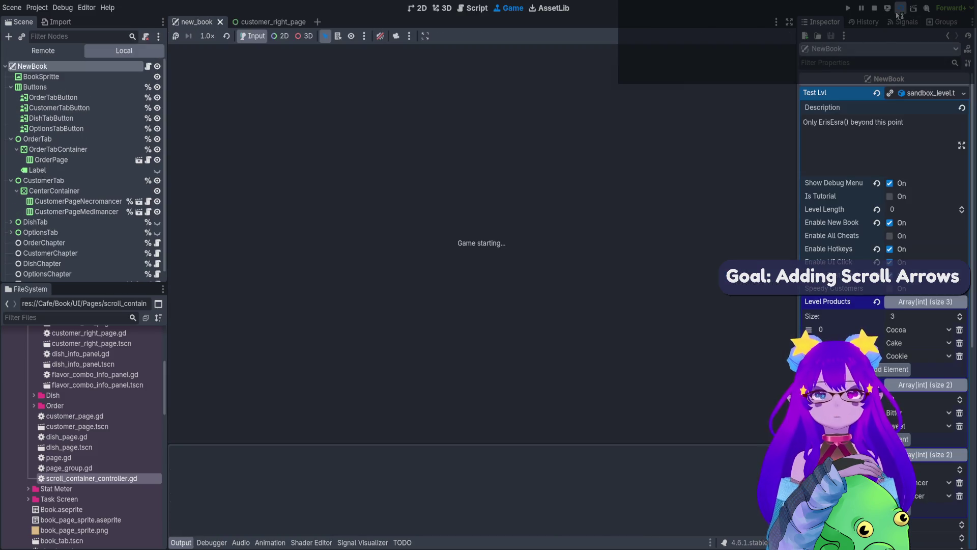
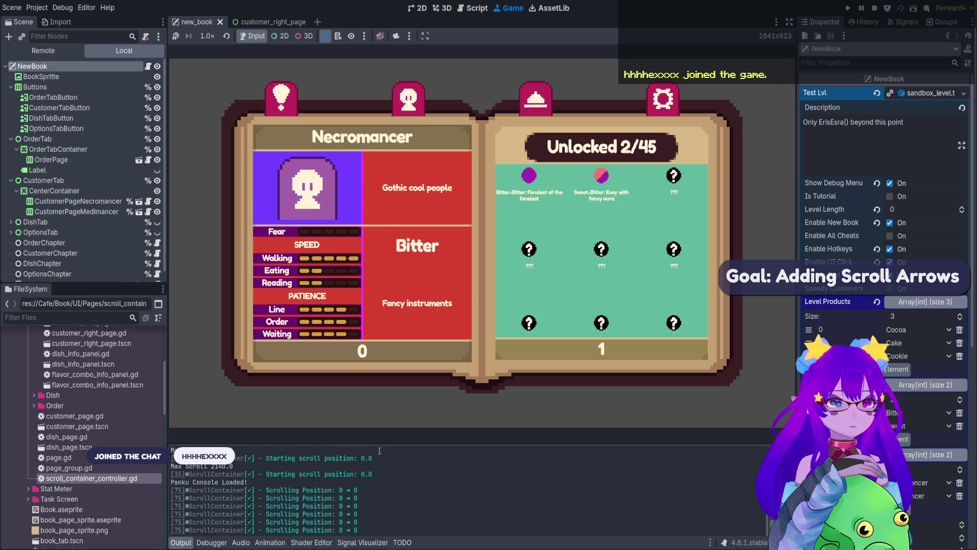
- Check the starting and max scroll log lines, scroll the flavor grid down three times, then stop the game with F8
left_click_drag(173, 458, 389, 464)
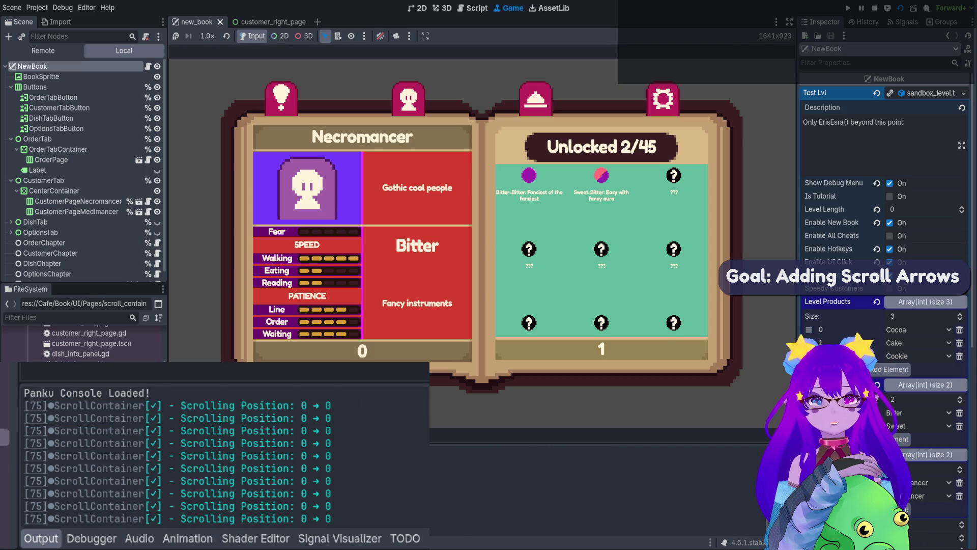
scroll(602, 251, "down", 2)
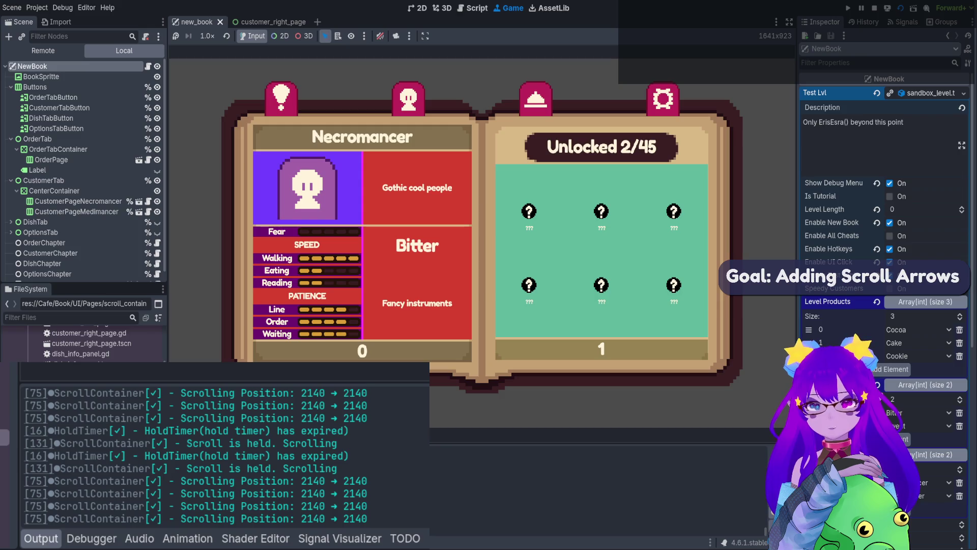
scroll(601, 250, "down", 1)
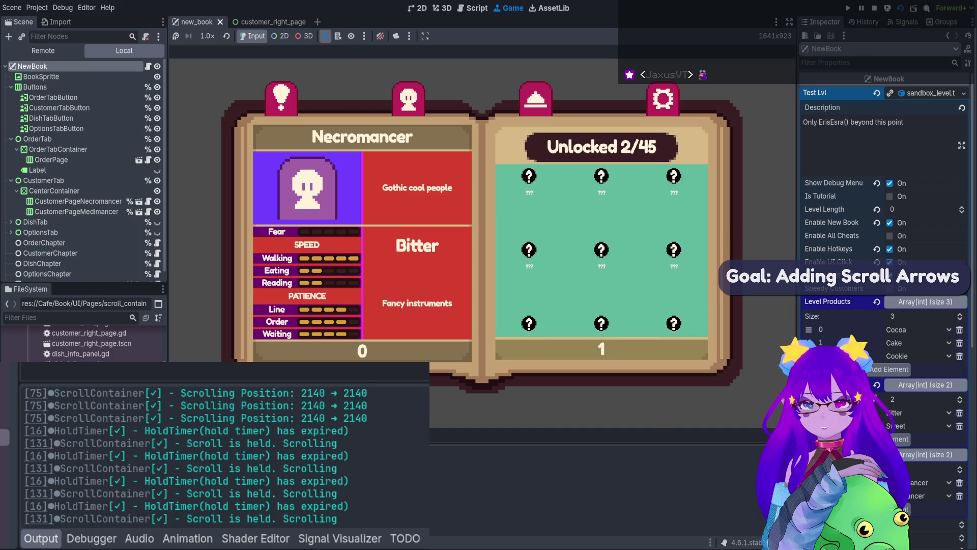
scroll(601, 249, "down", 1)
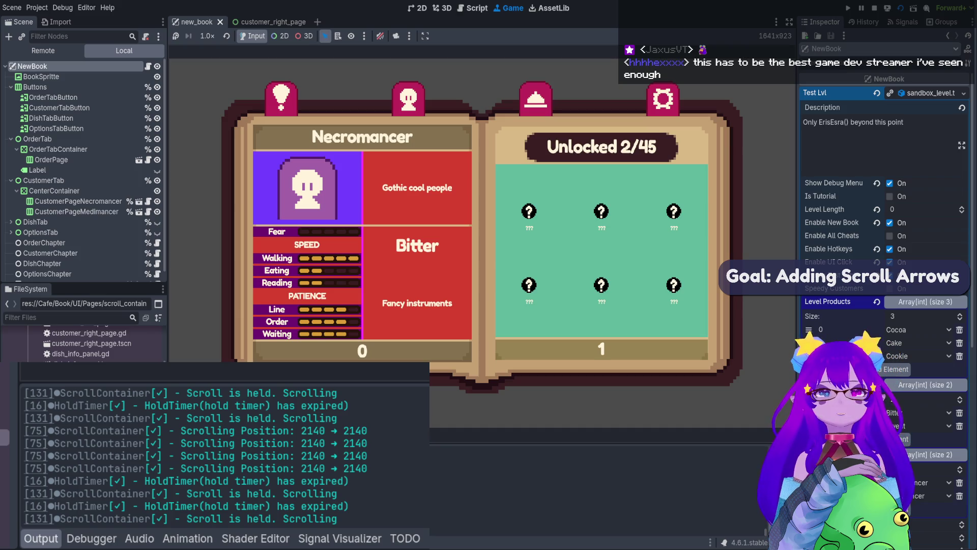
key("F8")
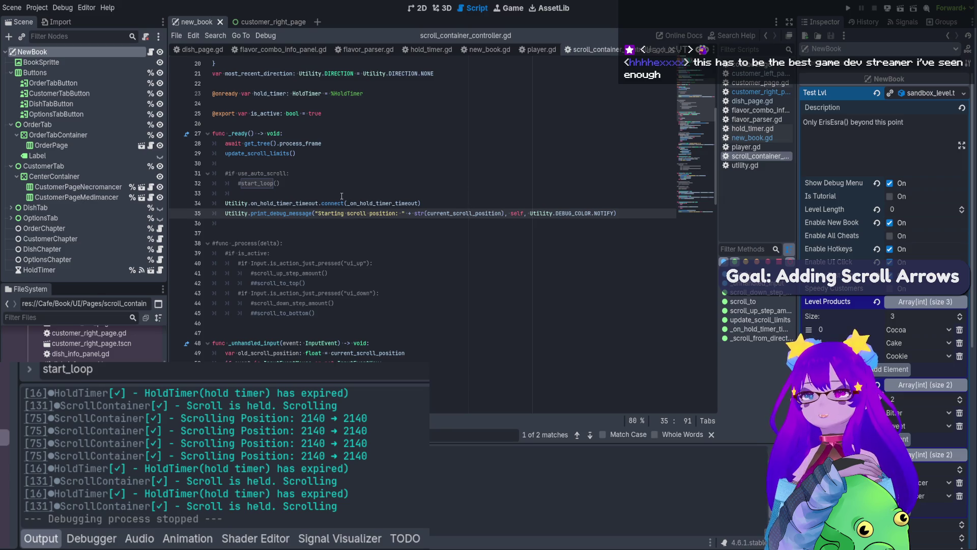
- Change the line 35 starting-position message colour from NOTIFY to TITLE and save
scroll(411, 210, "down", 2)
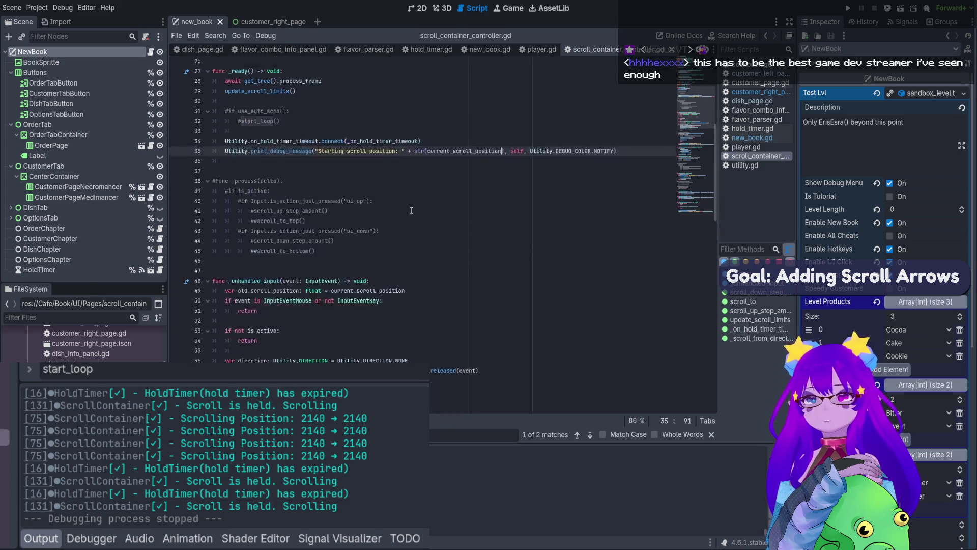
scroll(548, 186, "up", 1)
left_click_drag(241, 430, 312, 440)
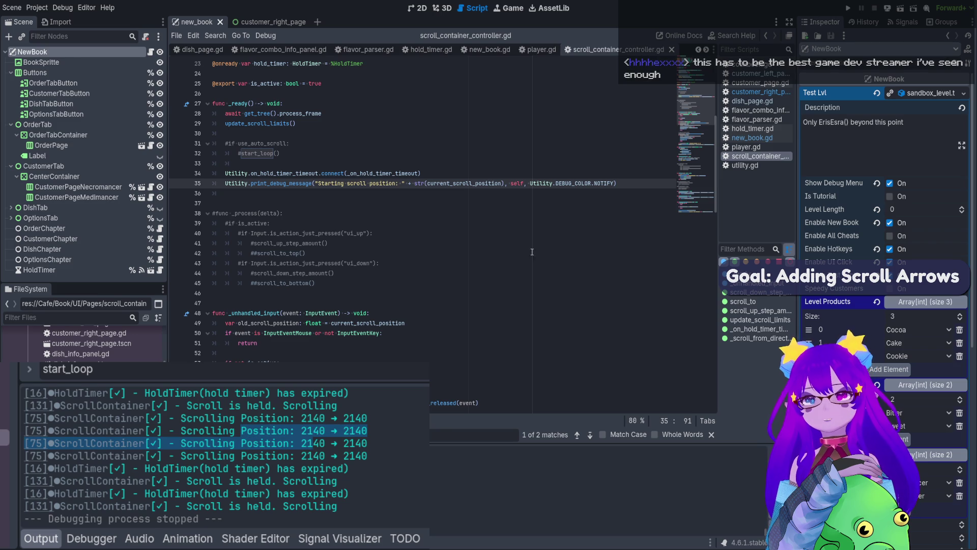
double_click(602, 184)
key("BackSpace")
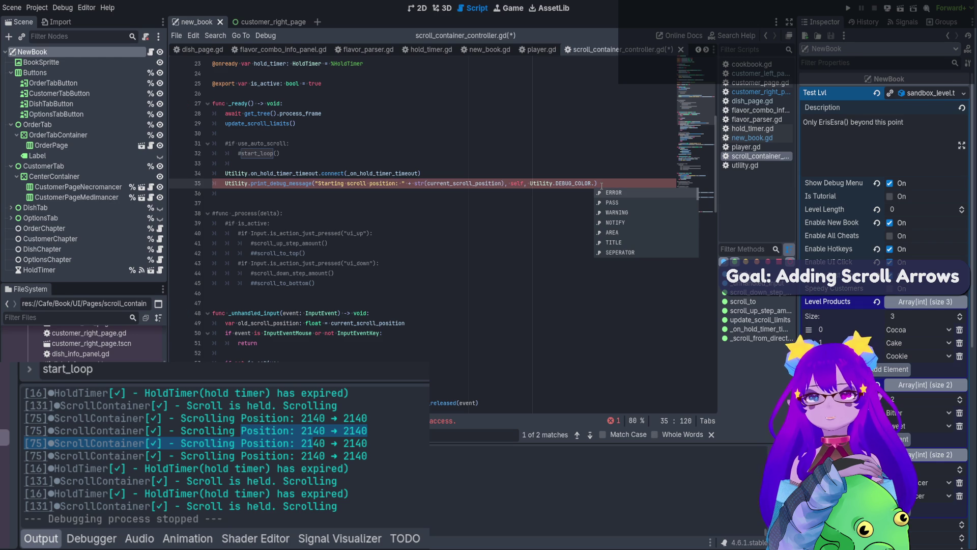
key("Down")
key("Down")
key("Down")
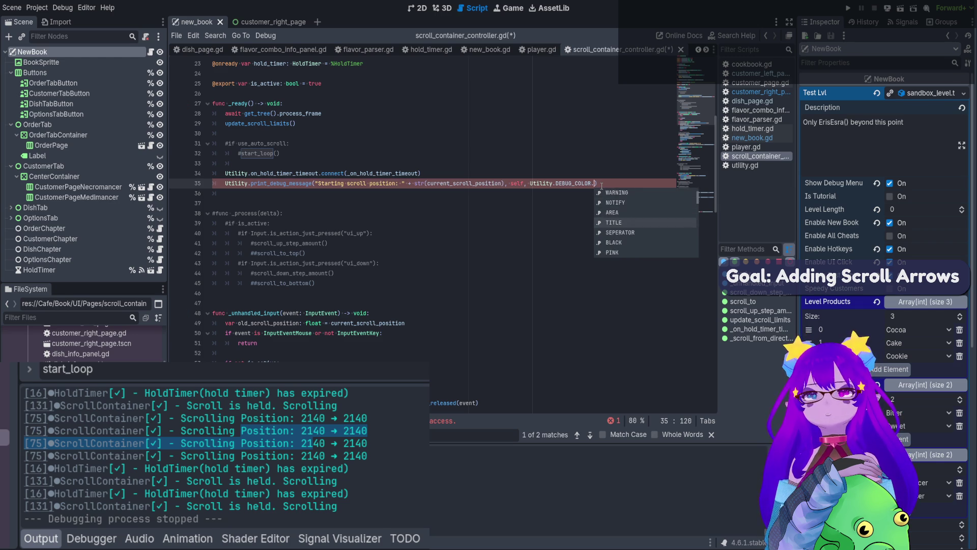
key("Return")
key("ctrl+s")
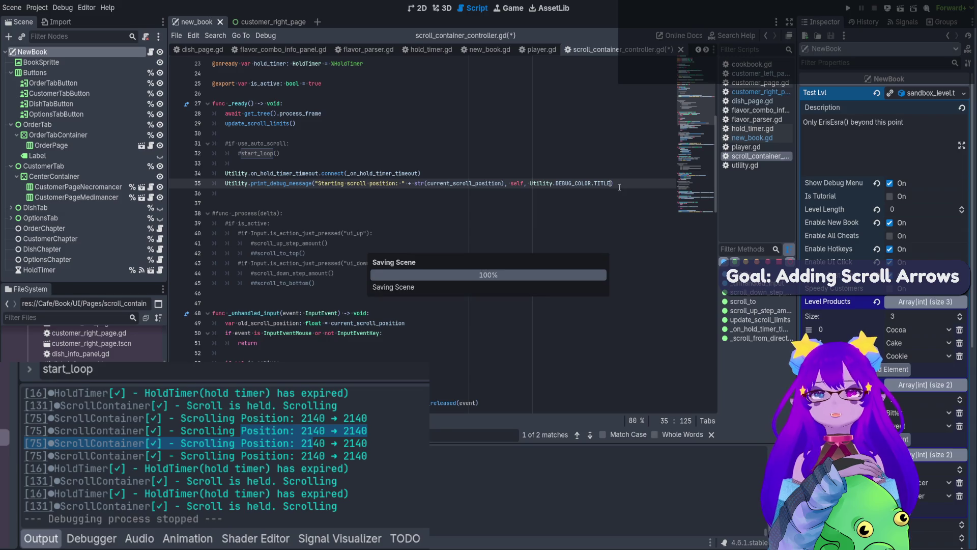
left_click_drag(618, 183, 417, 183)
left_click_drag(271, 185, 218, 182)
key("ctrl+s")
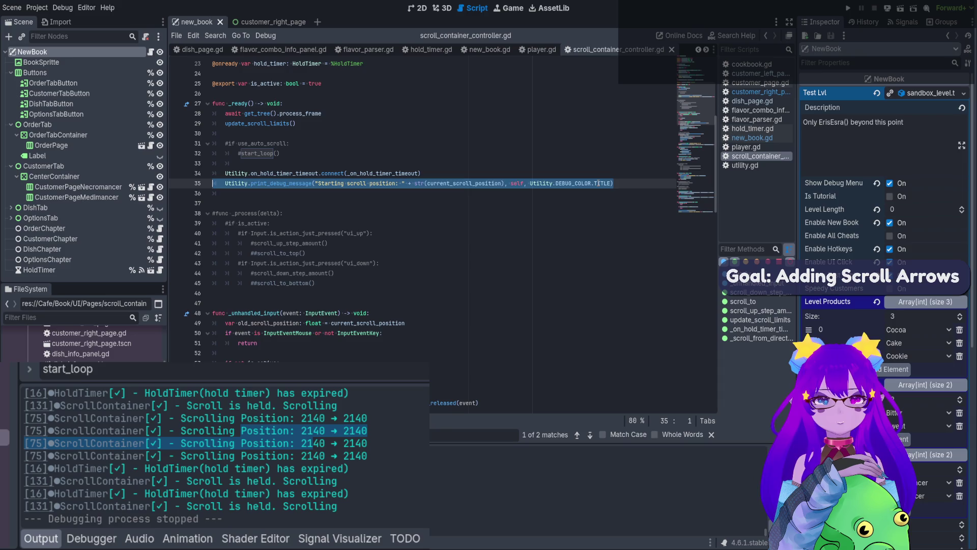
- Copy TITLE and paste it over NOTIFY in the line 75 debug message
double_click(602, 183)
key("ctrl+s")
scroll(477, 349, "down", 6)
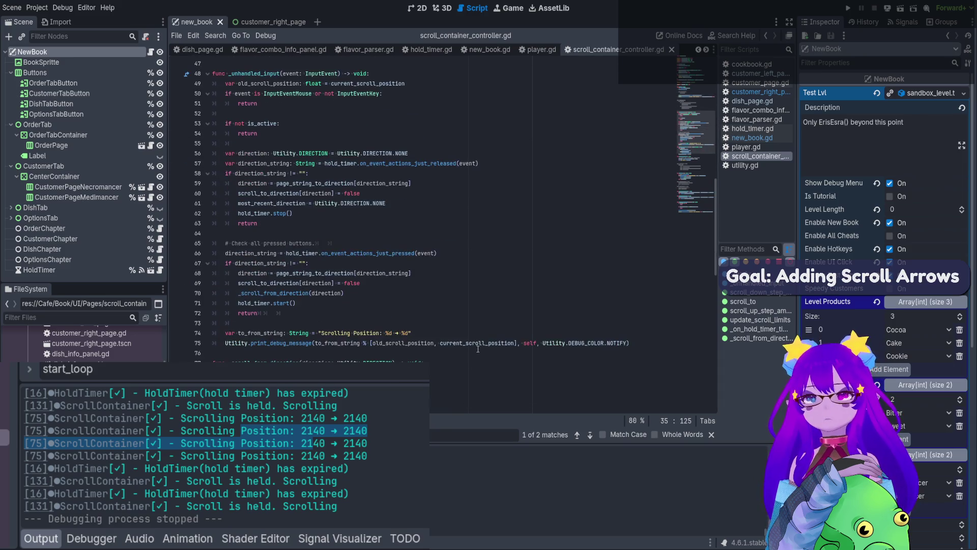
double_click(611, 344)
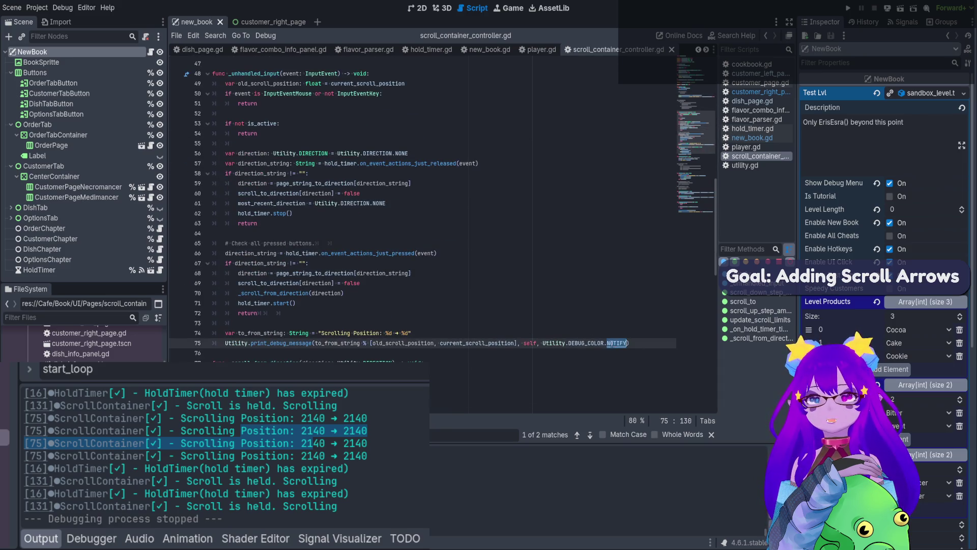
type("TITLE")
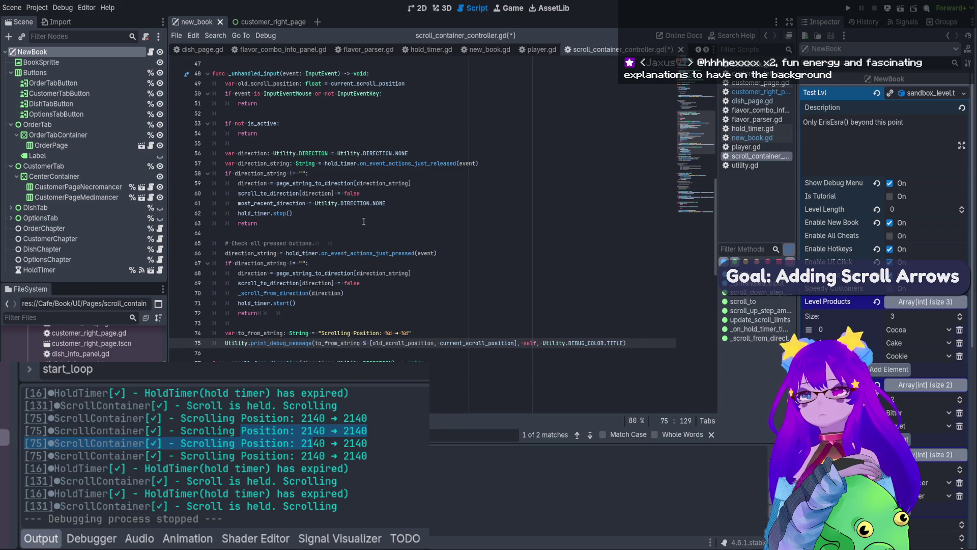
- Review the _unhandled_input checks and select the to_from_string and debug message lines
left_click(350, 343)
left_click_drag(298, 314, 210, 249)
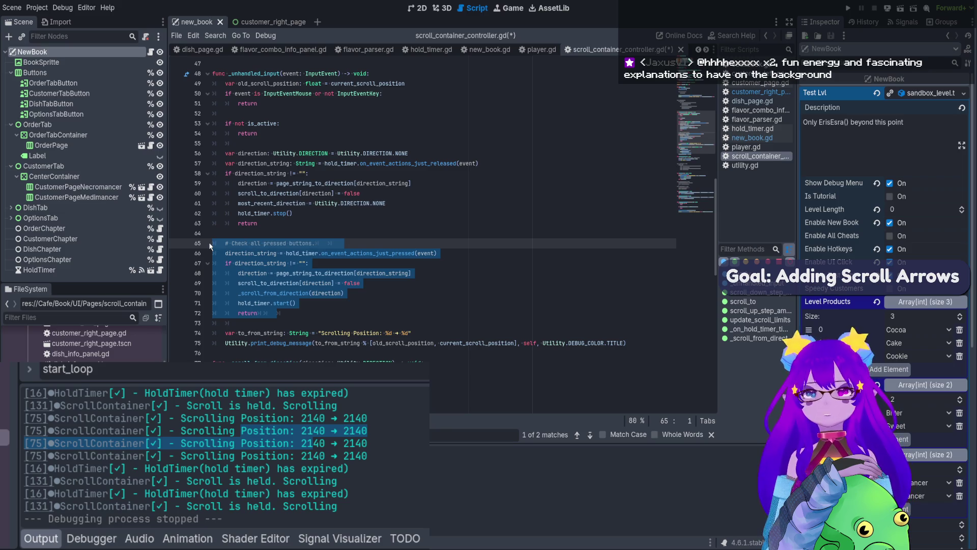
left_click(304, 174)
left_click(292, 213)
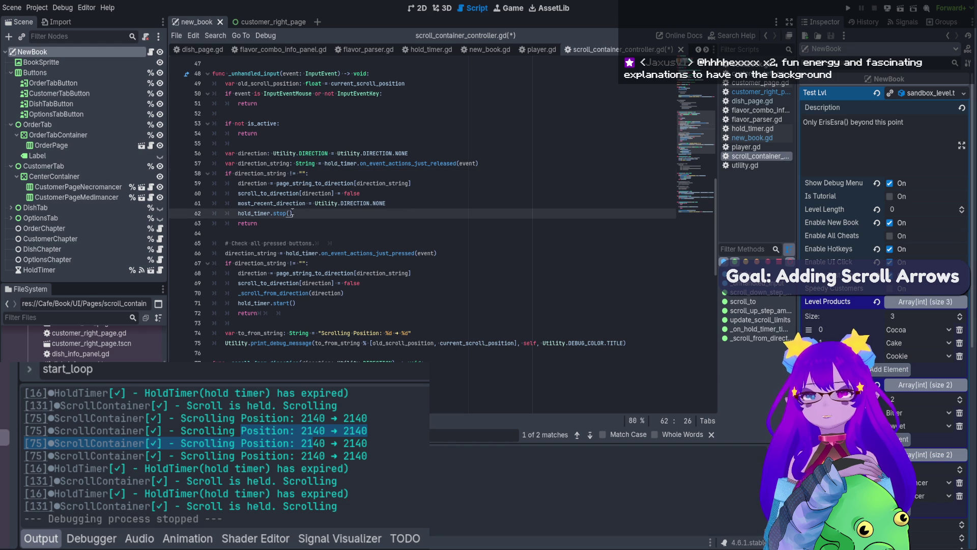
left_click(302, 124)
left_click(293, 183)
left_click(288, 223)
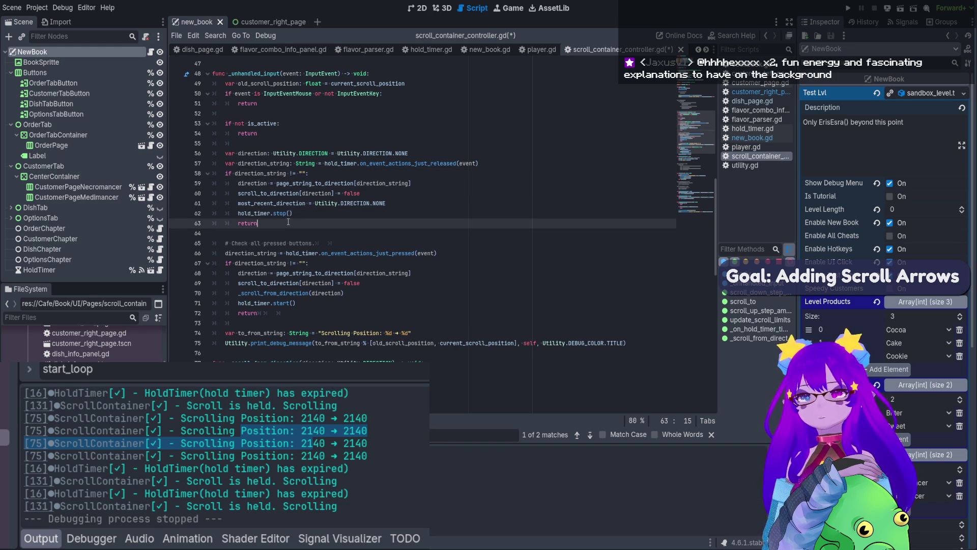
left_click(300, 312)
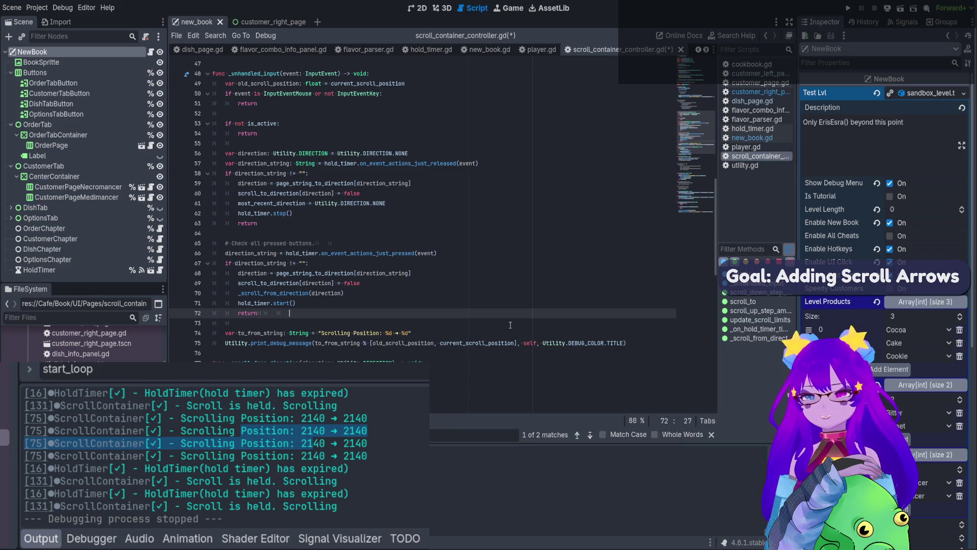
left_click(629, 345)
mouse_move(629, 344)
left_mouse_down()
mouse_move(264, 324)
mouse_move(201, 333)
left_mouse_up()
- Move the old_scroll_position line down beside the logging lines and cut all three
triple_click(305, 84)
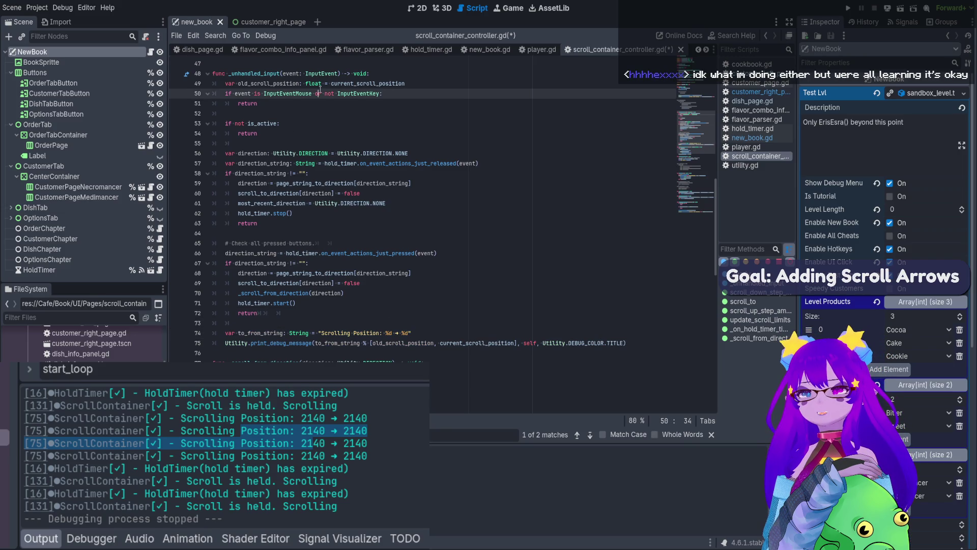
key("BackSpace")
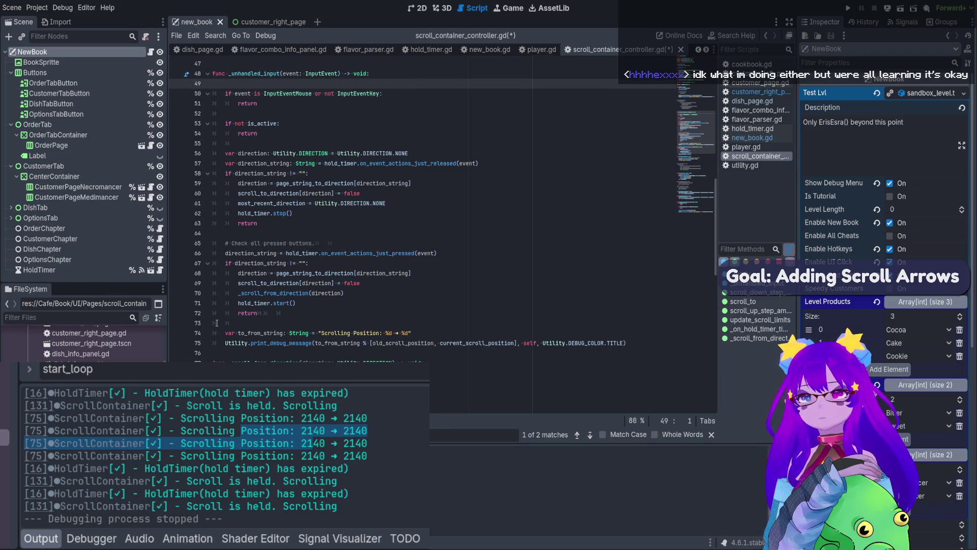
left_click(216, 323)
type("var old_scroll_position: float = current_scroll_position")
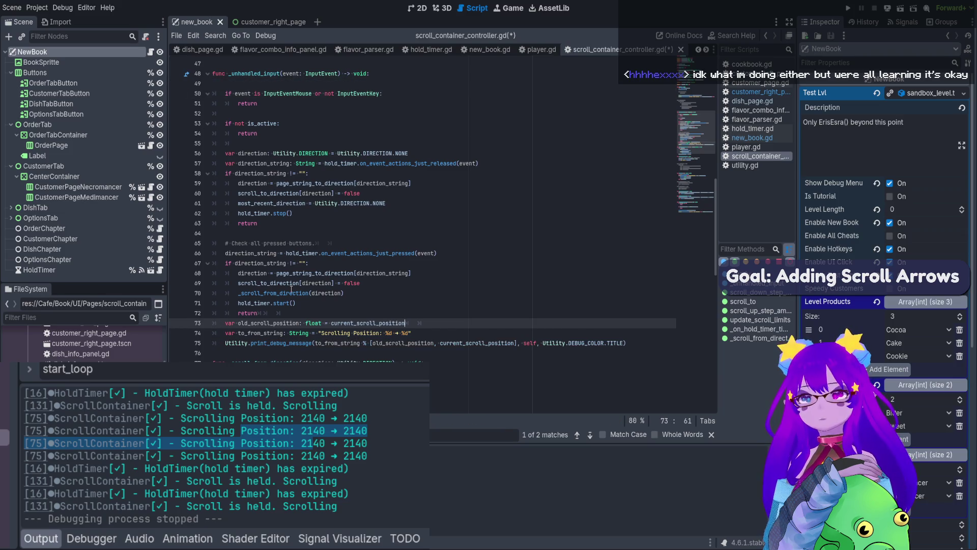
left_click(283, 293)
left_click_drag(667, 349, 213, 323)
key("ctrl+c")
key("BackSpace")
key("Down")
key("Down")
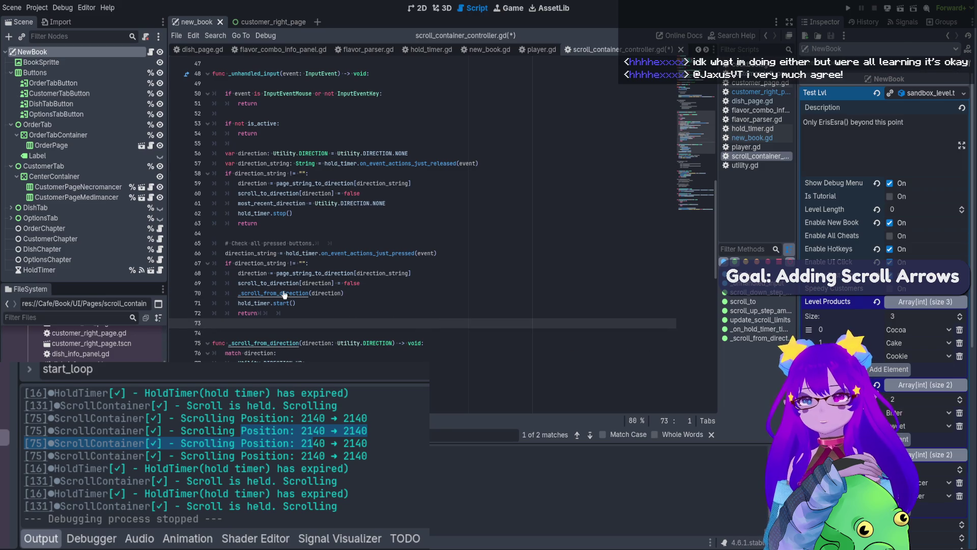
scroll(279, 297, "down", 4)
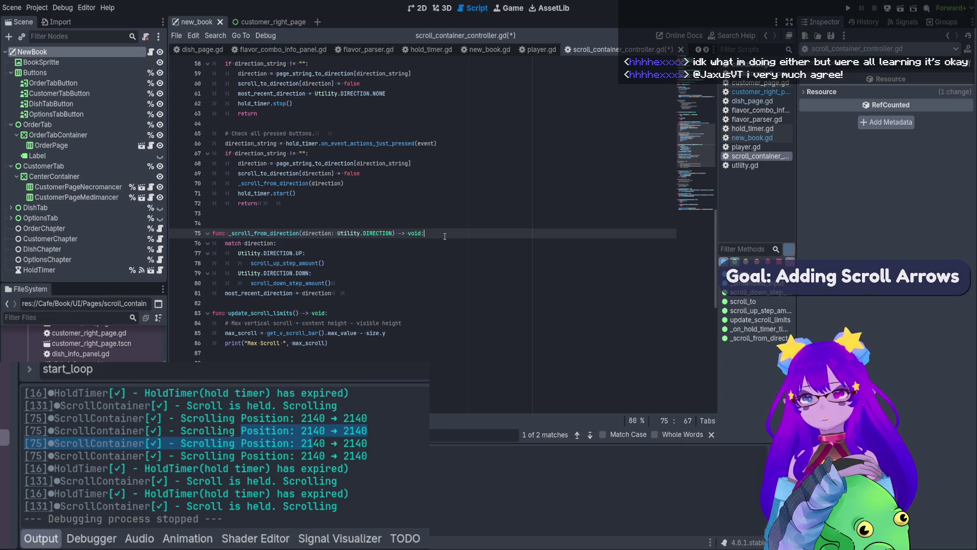
- Paste the cut logging lines into _scroll_from_direction and remove the extra pasted lines
key("Return")
key("ctrl+v")
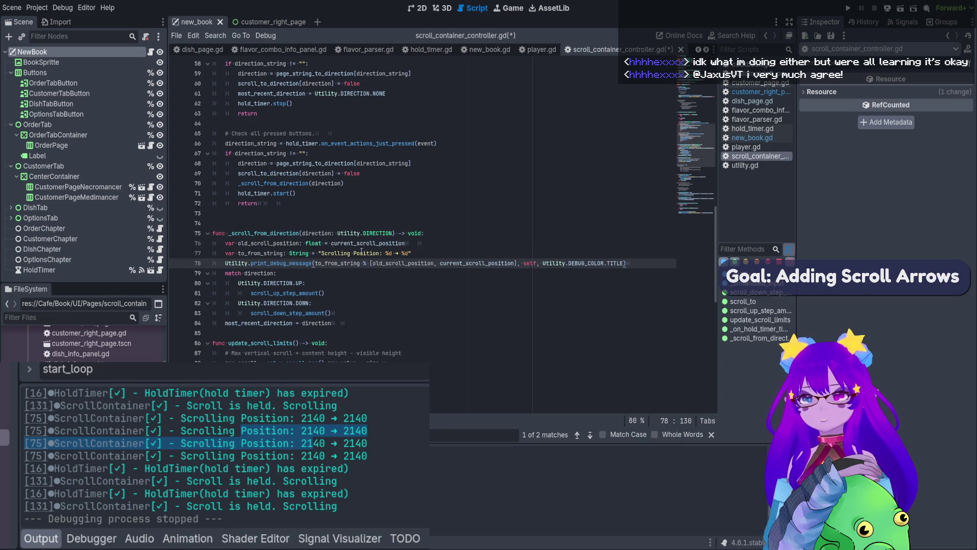
key("shift+Up")
key("shift+Up")
key("BackSpace")
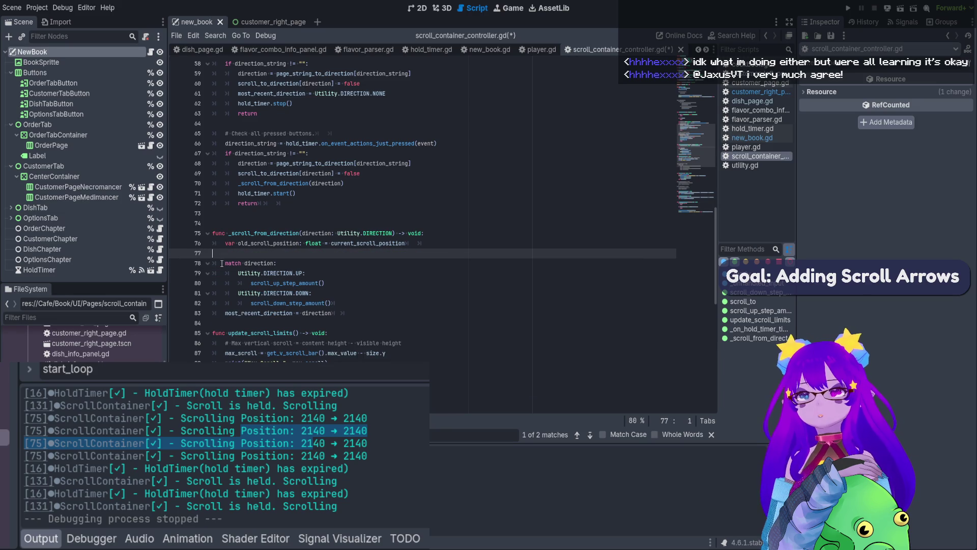
left_click(313, 273)
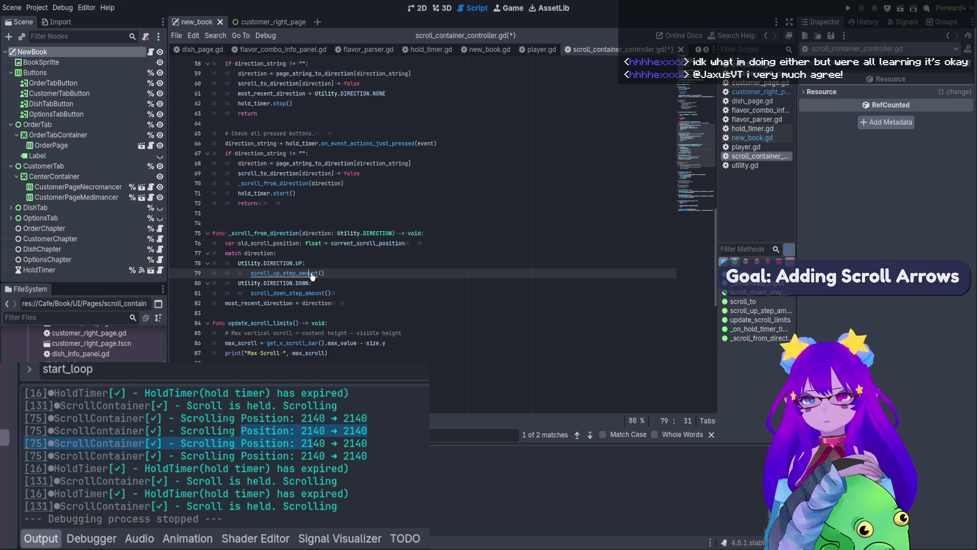
scroll(336, 291, "down", 1)
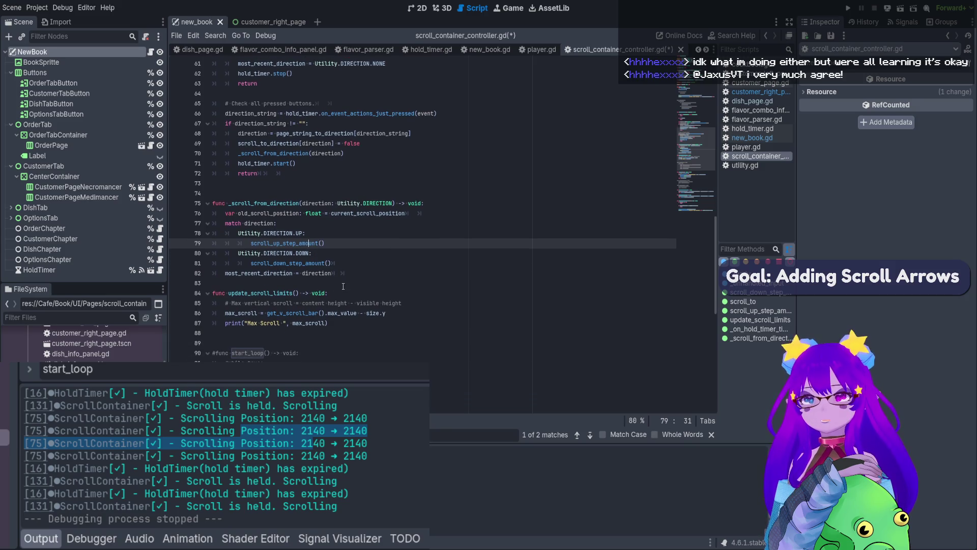
scroll(343, 286, "up", 8)
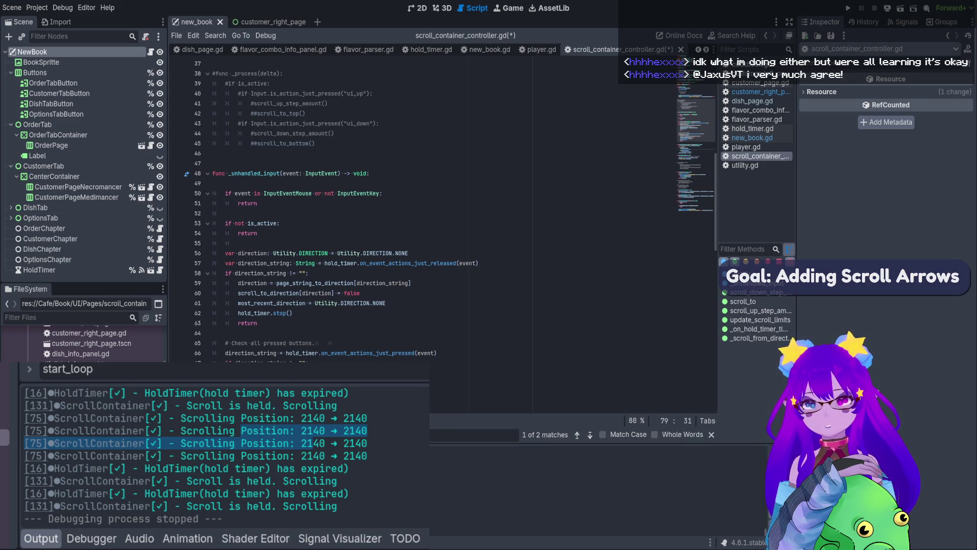
scroll(316, 299, "down", 5)
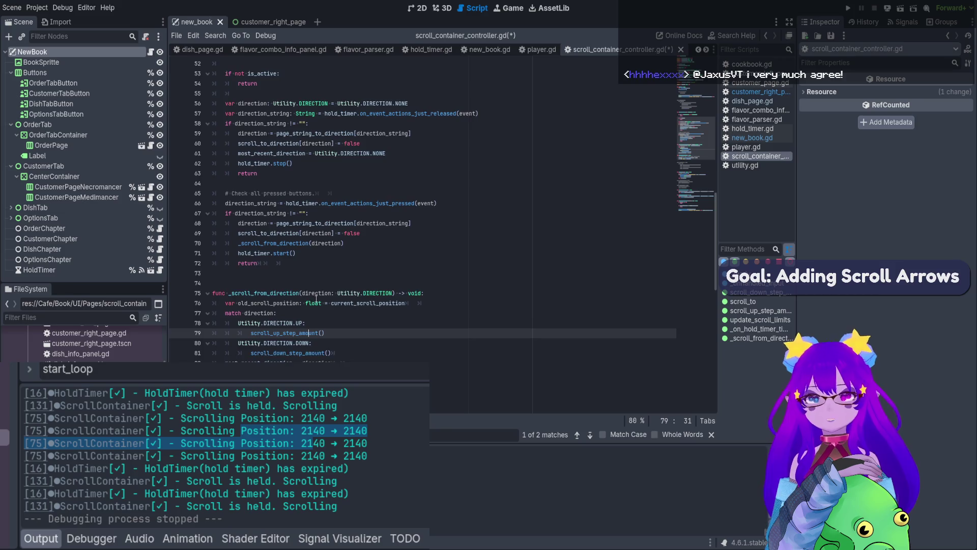
scroll(320, 304, "down", 13)
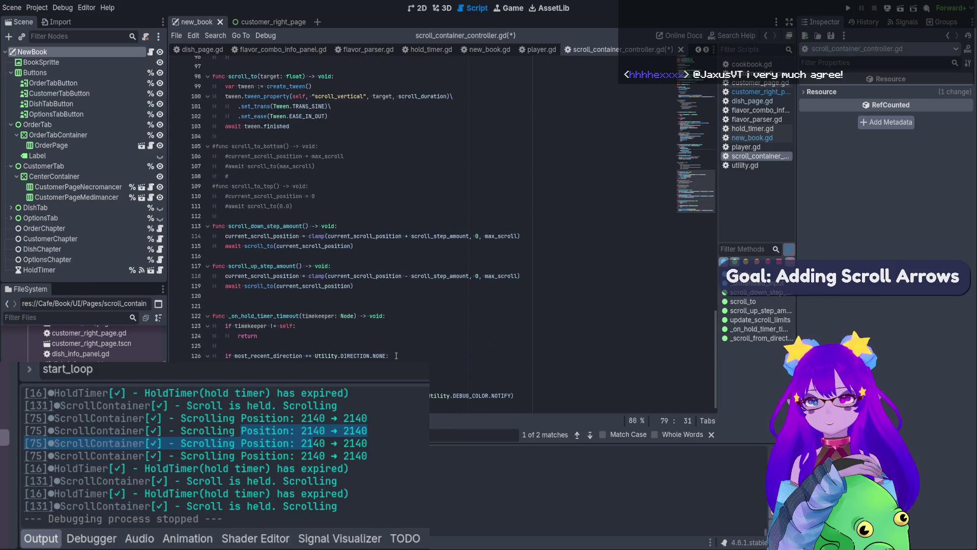
scroll(341, 320, "up", 9)
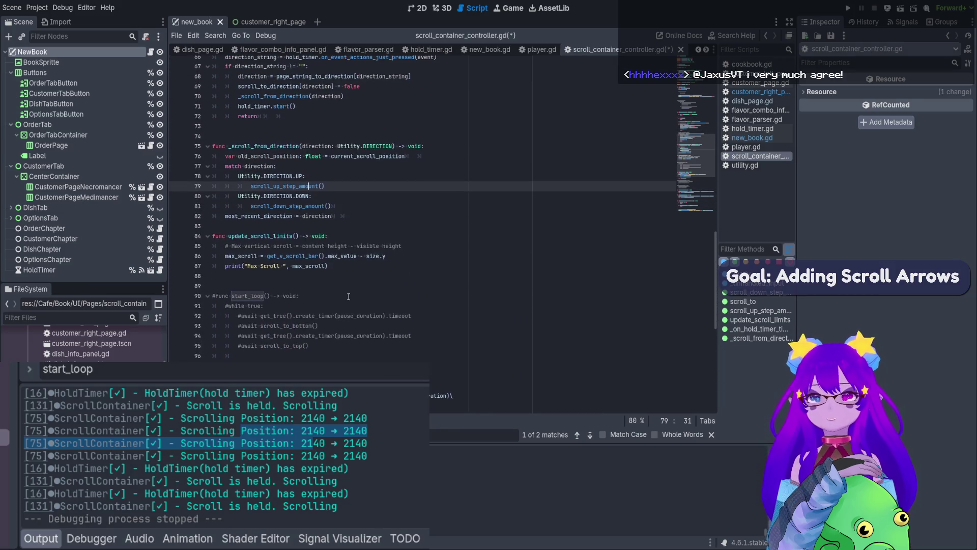
- Paste the scroll-position debug print below the match block and drop the misplaced old_scroll_position declaration
left_click(355, 220)
key("Return")
key("ctrl+v")
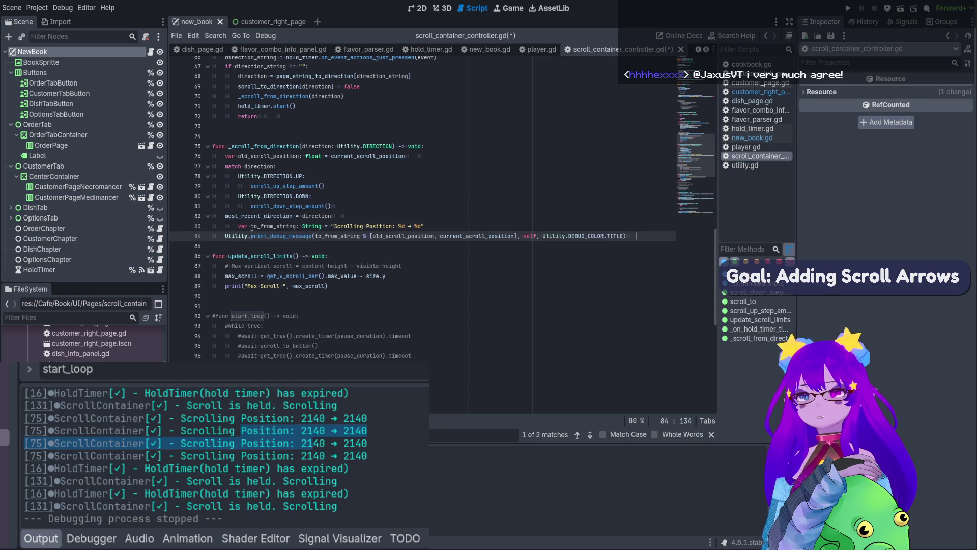
left_click_drag(431, 226, 337, 226)
left_click(238, 226)
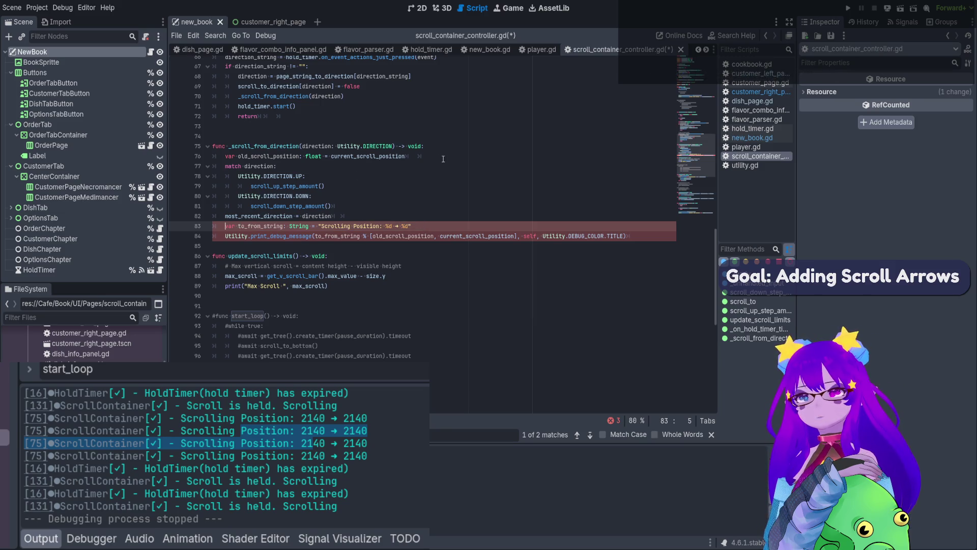
left_click_drag(432, 156, 211, 156)
key("BackSpace")
key("BackSpace")
left_click(398, 208)
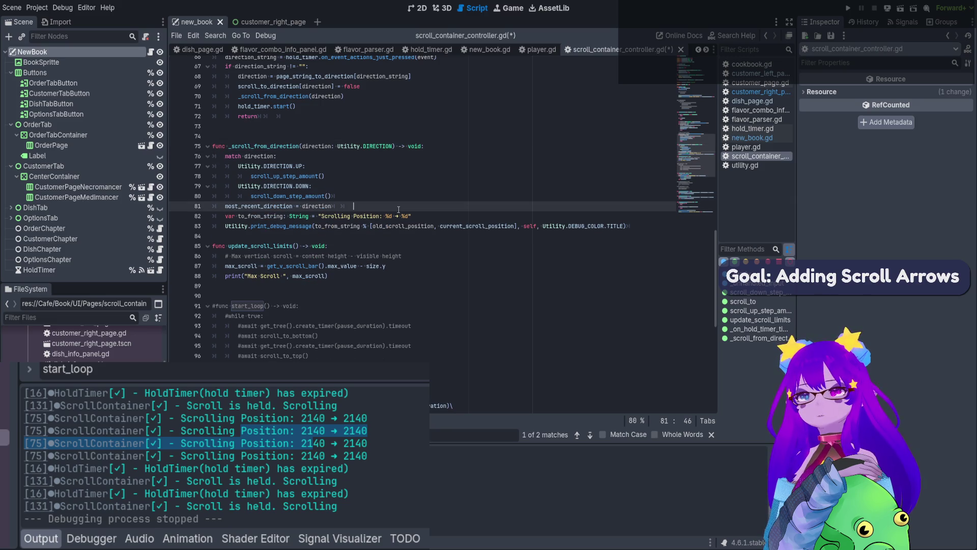
key("Return")
key("Up")
key("Up")
key("Up")
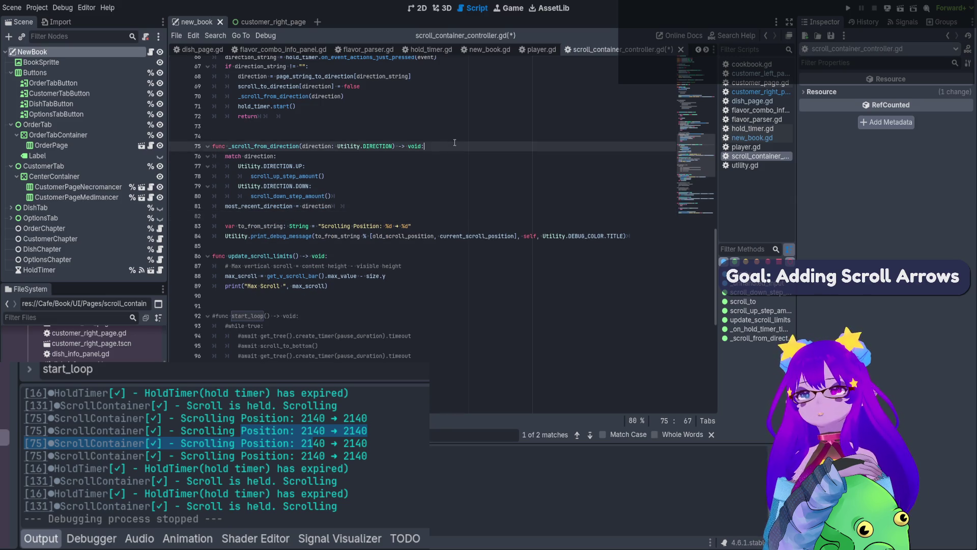
- Declare old_scroll_position: float = current_scroll_position at the function start, save, and run NewBook
scroll(336, 155, "up", 10)
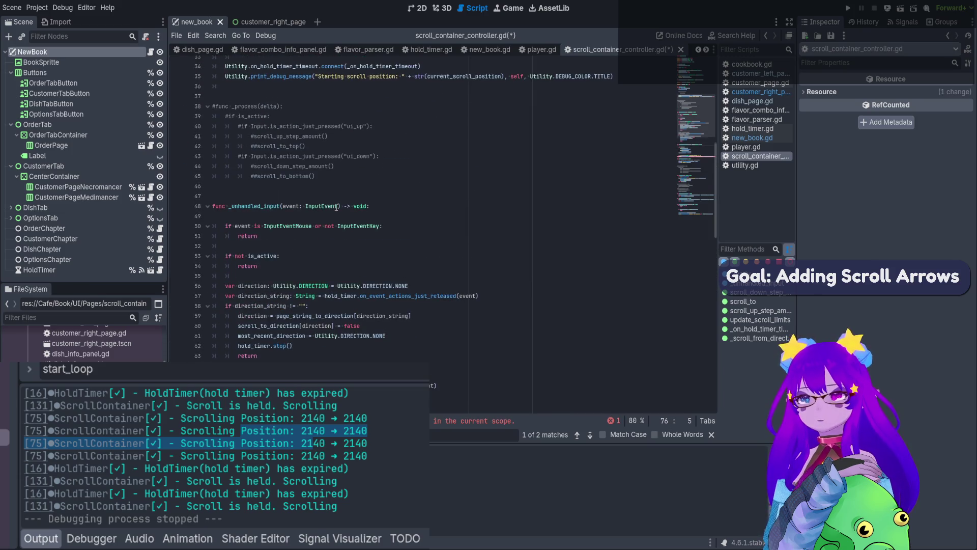
scroll(336, 154, "down", 8)
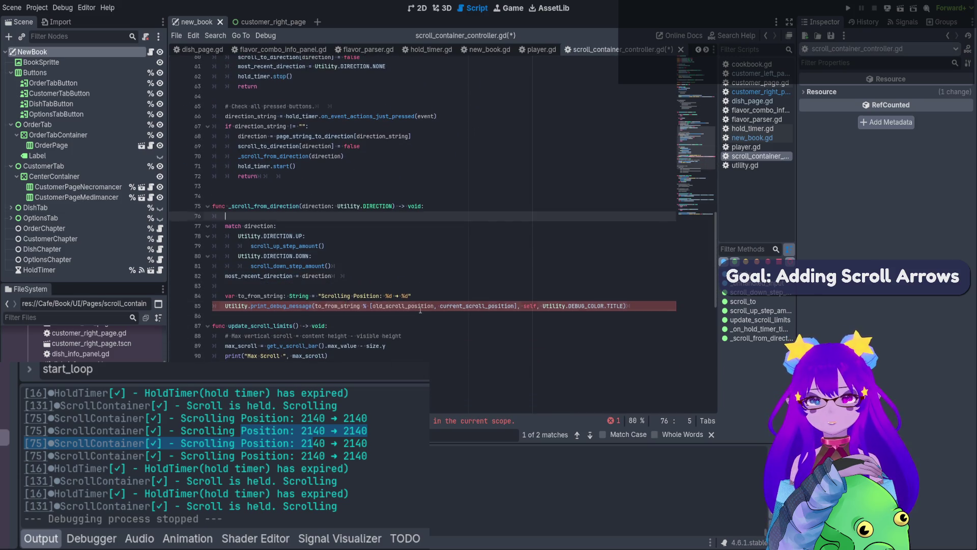
type("var ")
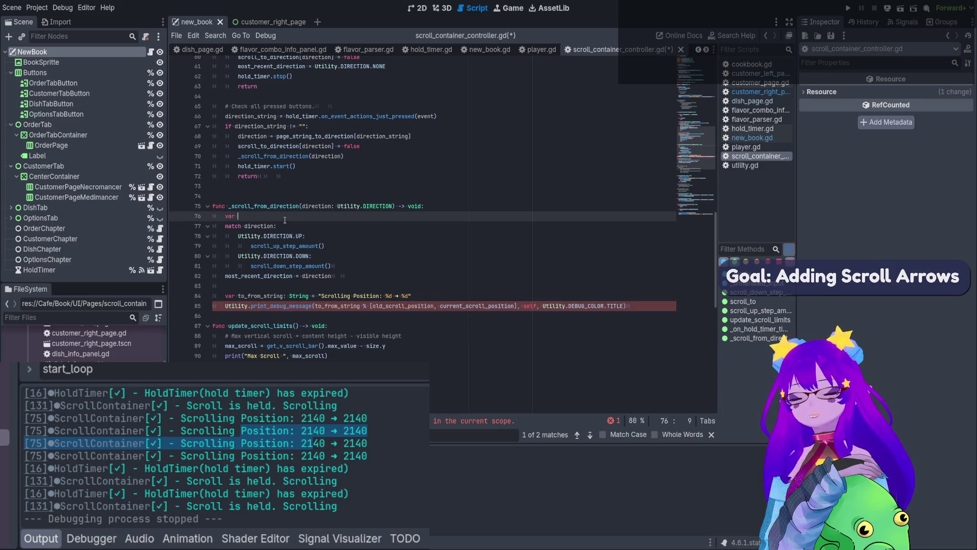
type("current")
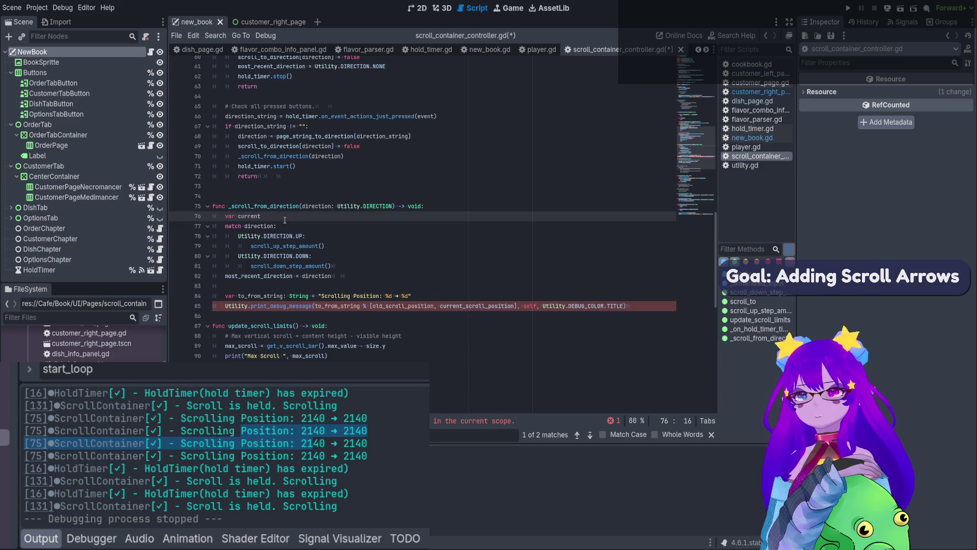
key("BackSpace")
key("BackSpace")
key("BackSpace")
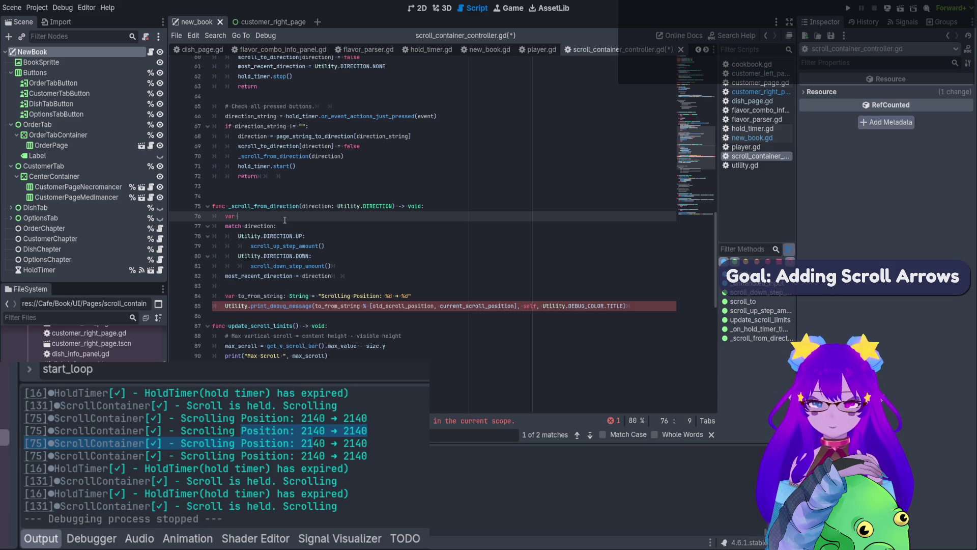
type("old_scroll_")
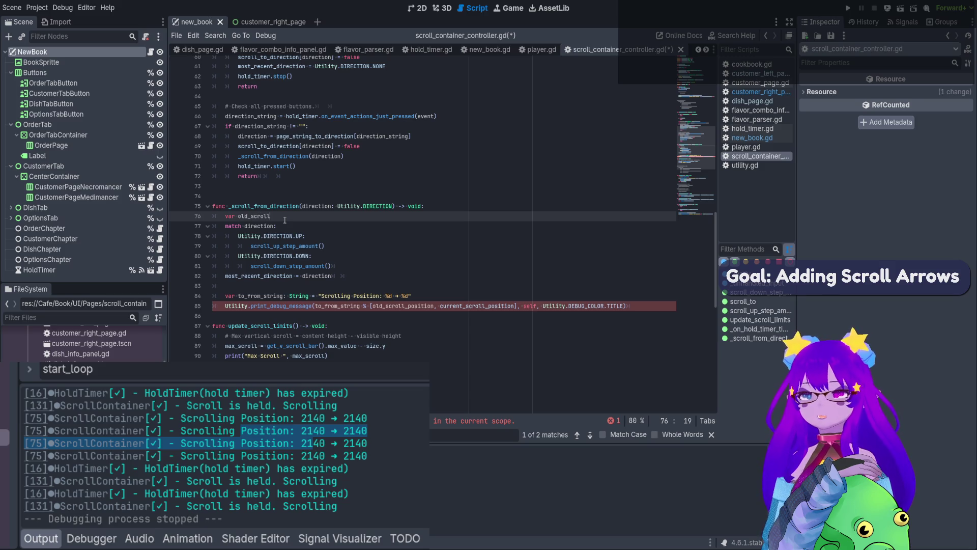
type("positi")
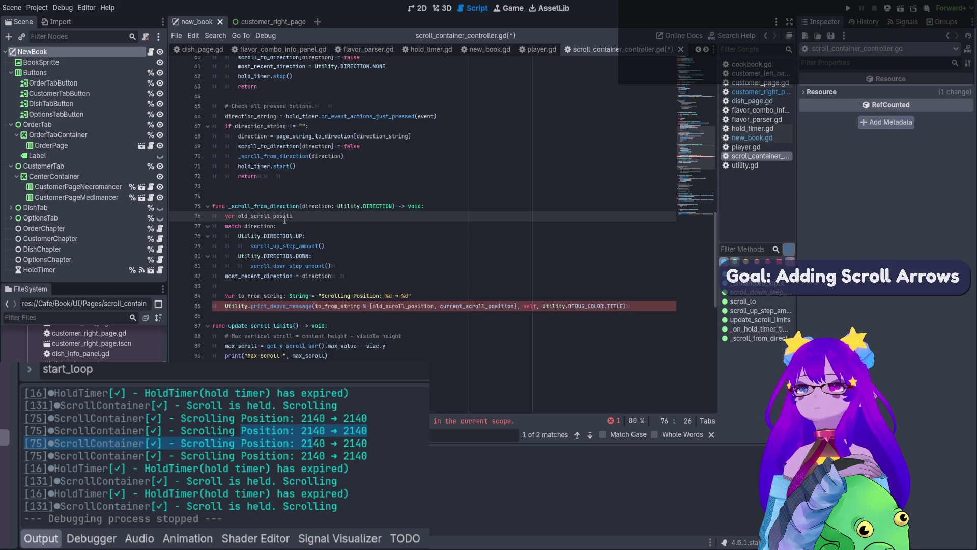
type("on: float =")
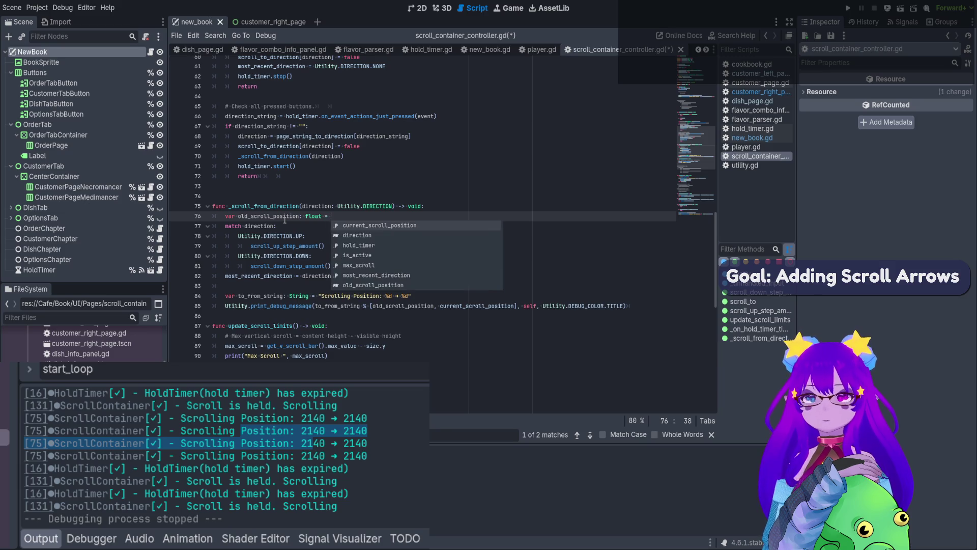
key("Return")
left_click(432, 291)
key("ctrl+s")
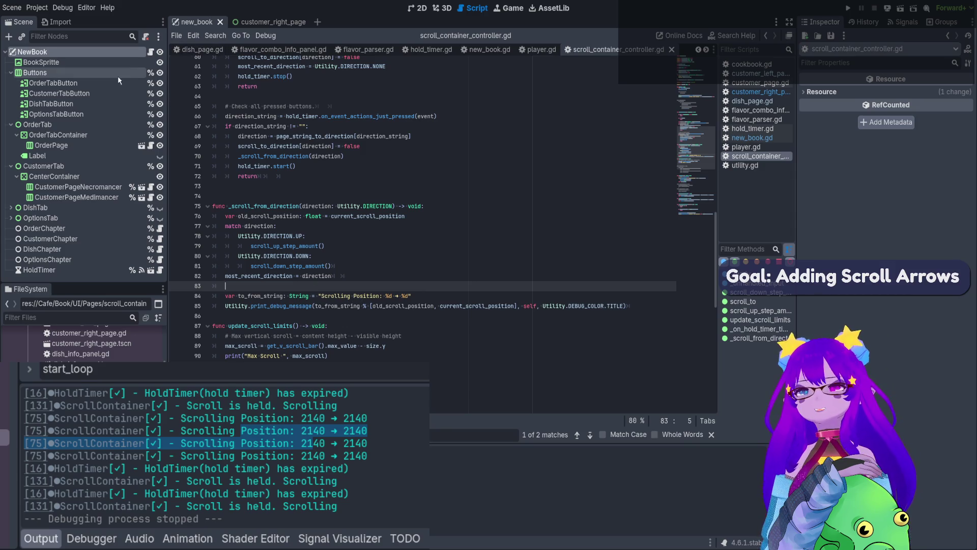
left_click(91, 51)
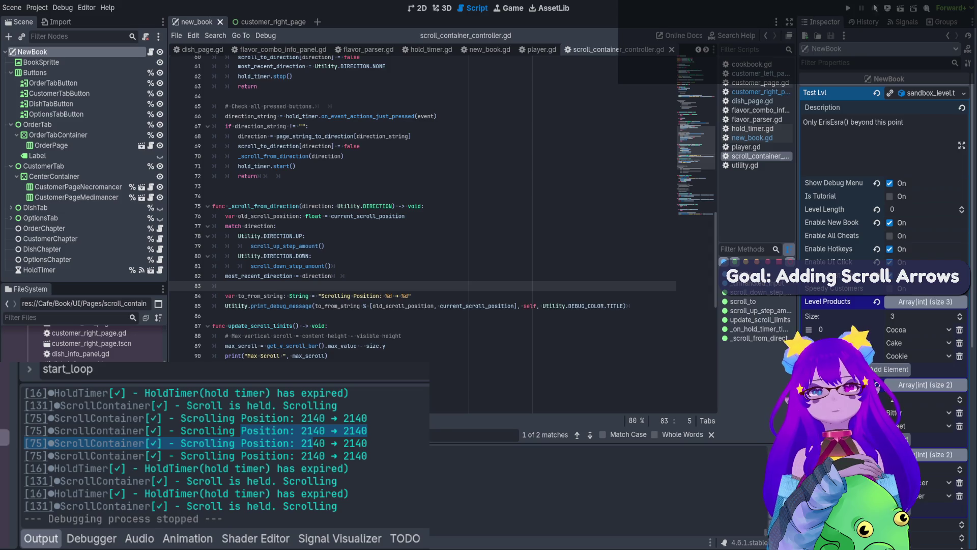
left_click(900, 8)
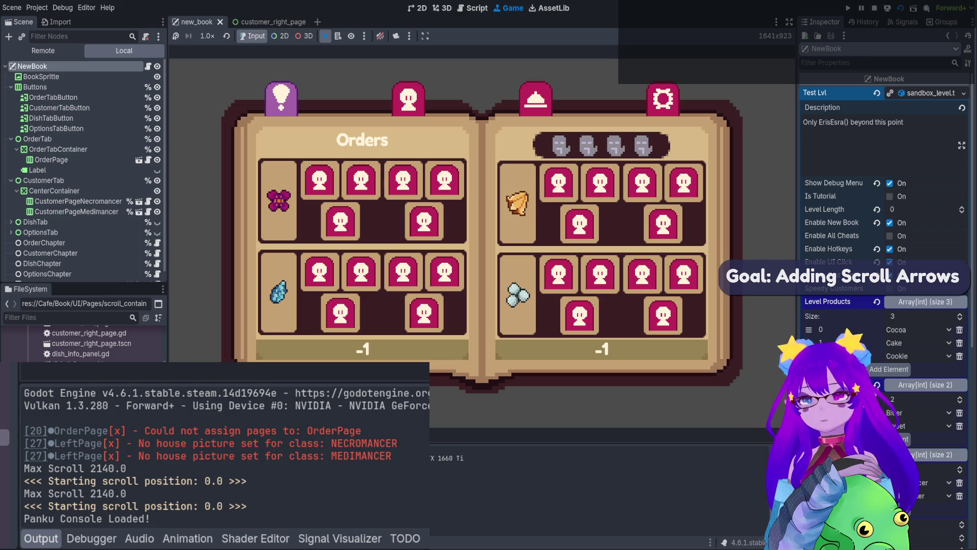
- Switch the running book to the Customer page, then stop the game
left_click(408, 98)
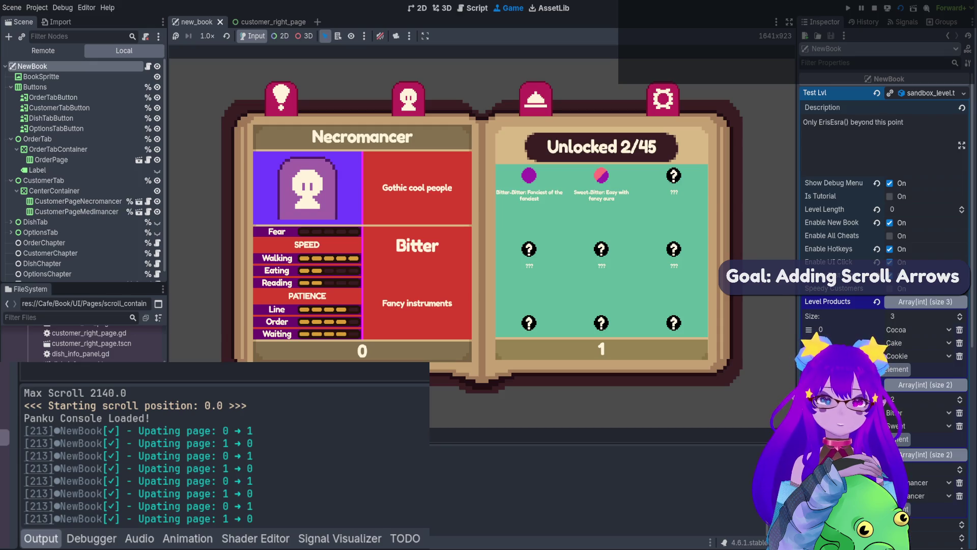
left_click(874, 8)
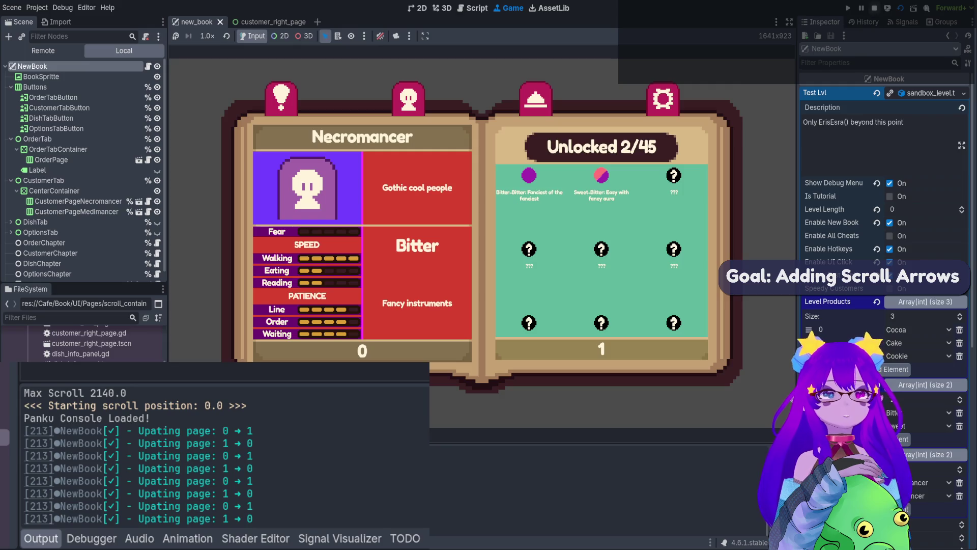
scroll(402, 298, "up", 15)
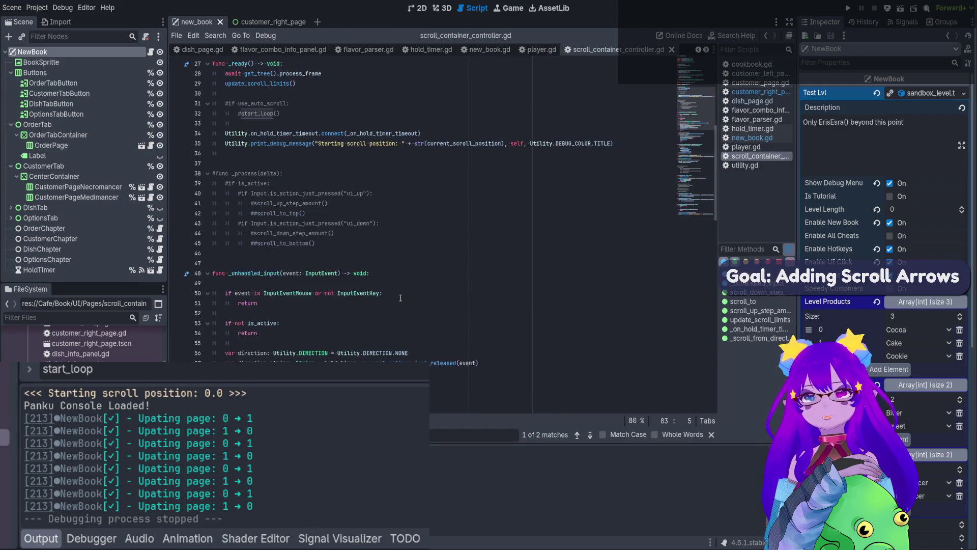
- Replace is_active with visible in the _unhandled_input guard
scroll(398, 306, "down", 7)
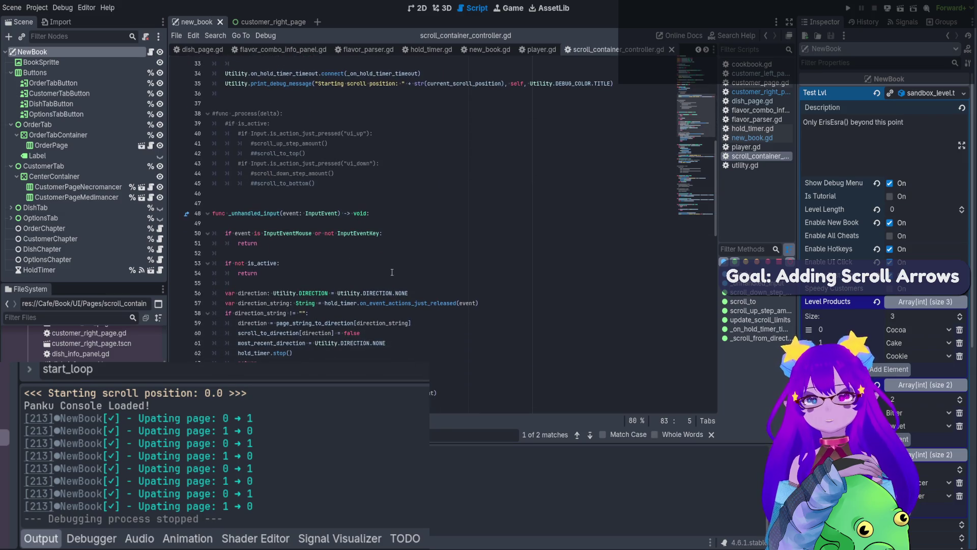
double_click(266, 264)
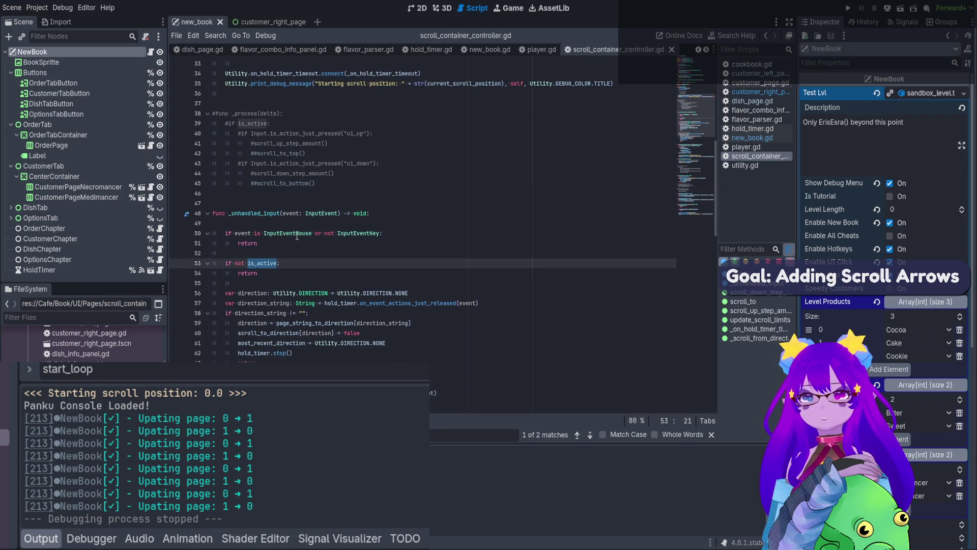
key("BackSpace")
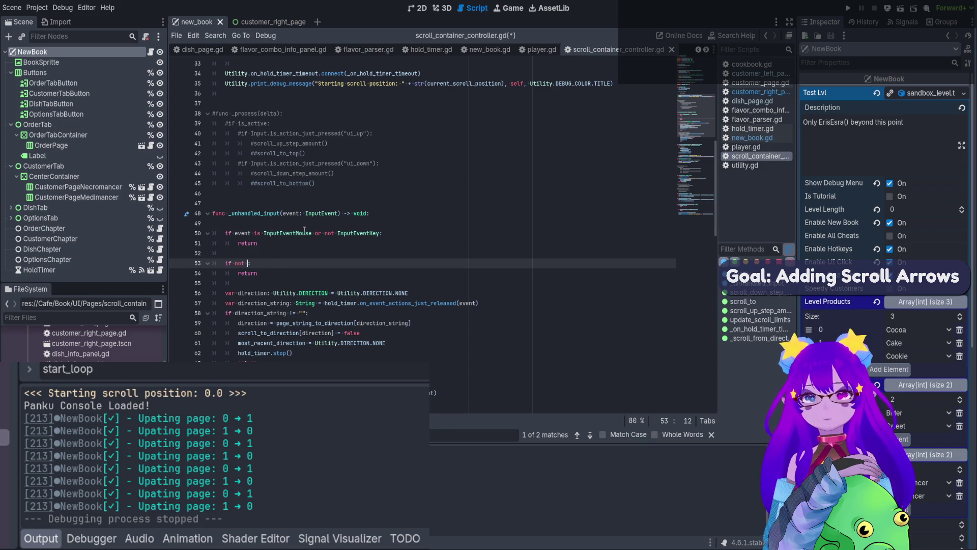
type("vis")
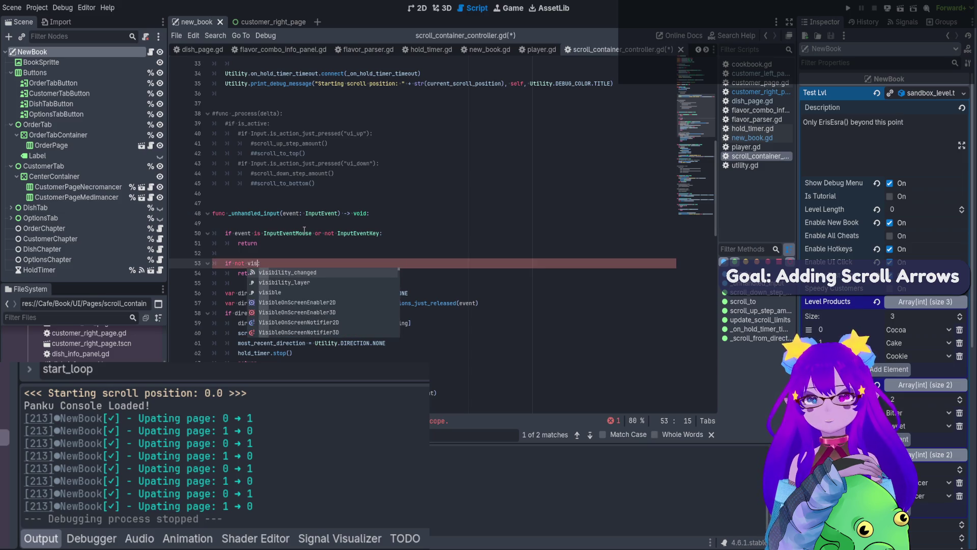
key("Down")
key("Down")
key("Return")
scroll(281, 236, "up", 1)
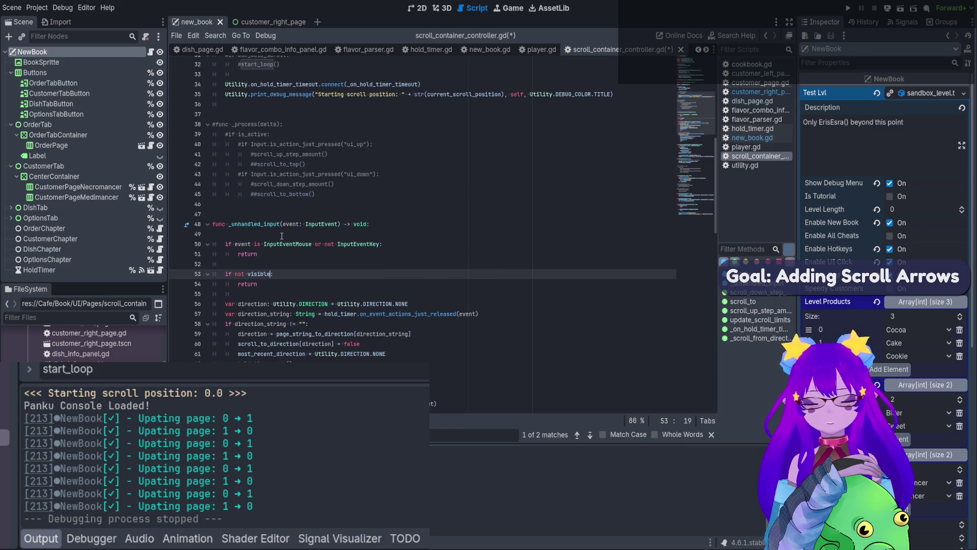
scroll(282, 235, "up", 8)
triple_click(330, 253)
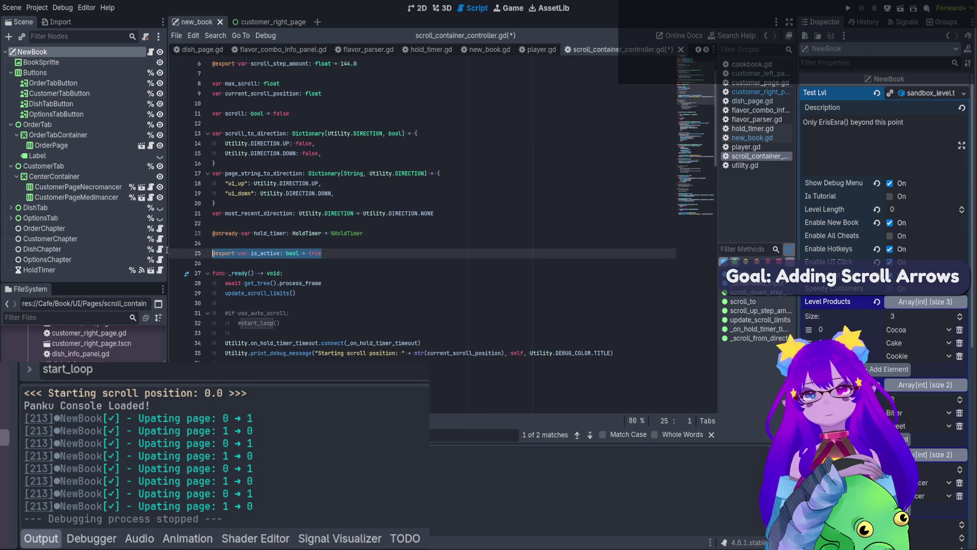
key("BackSpace")
key("BackSpace")
key("BackSpace")
scroll(366, 266, "down", 15)
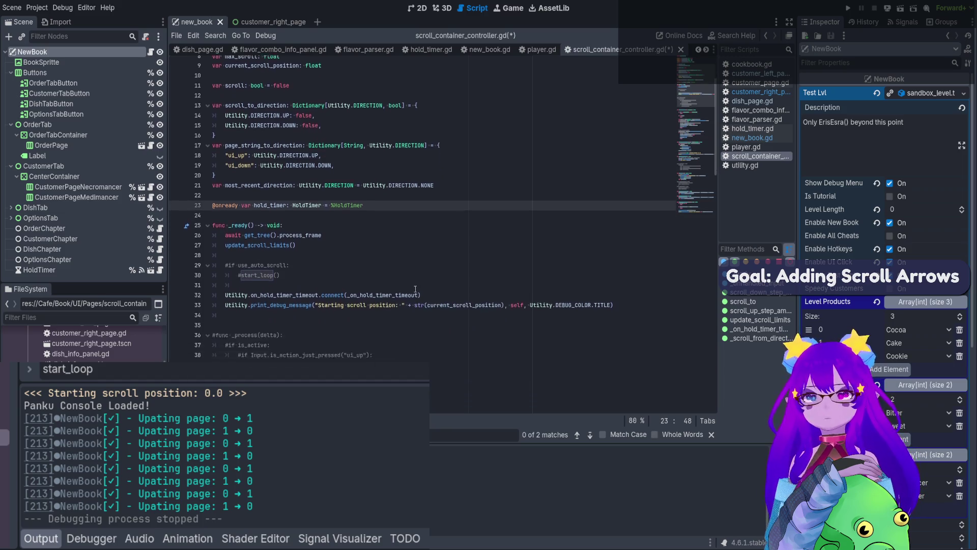
key("ctrl+s")
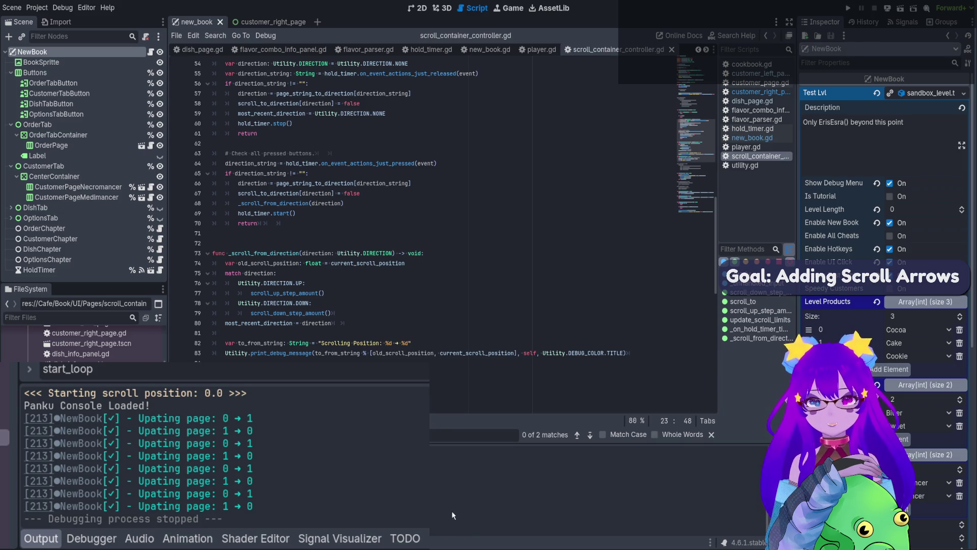
scroll(451, 510, "up", 2)
left_click_drag(249, 440, 24, 413)
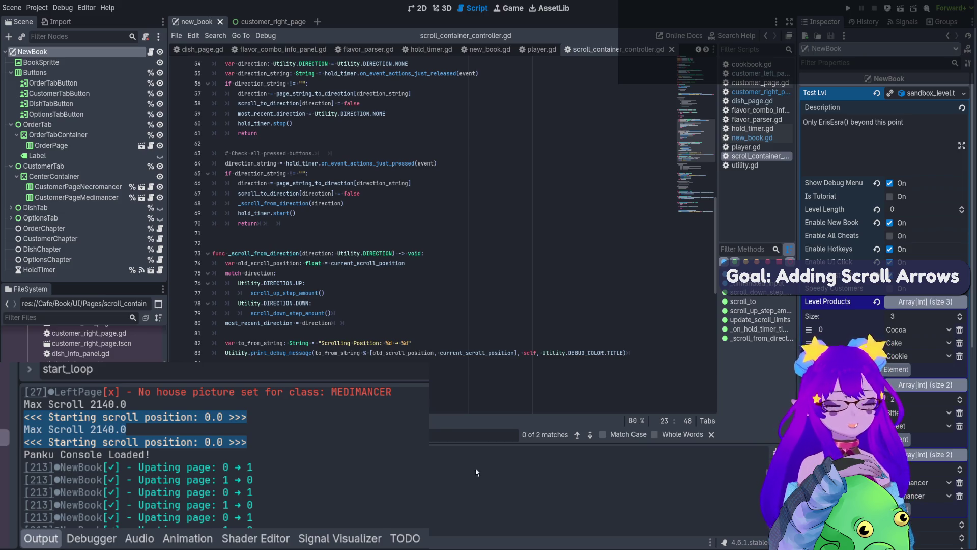
- Run the game once more and stop it
left_click(896, 10)
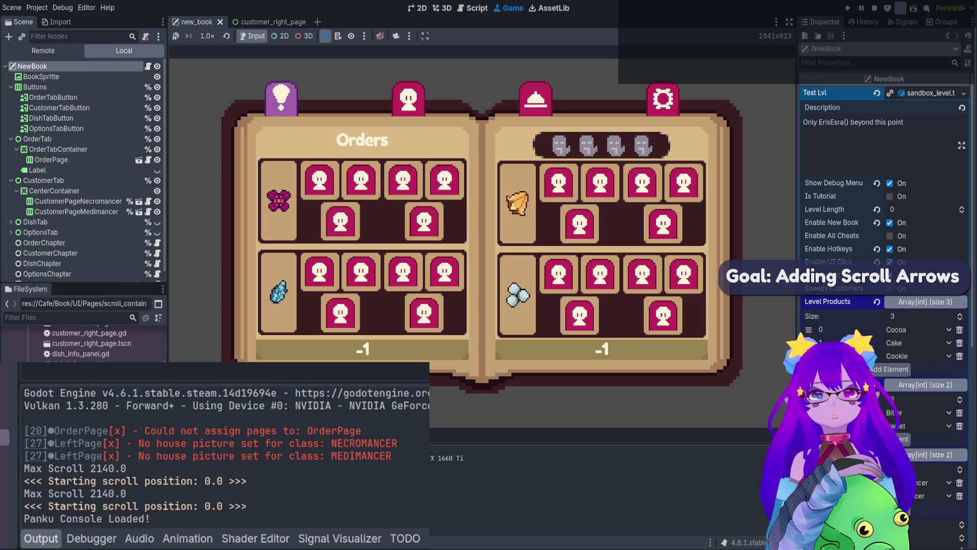
left_click(875, 8)
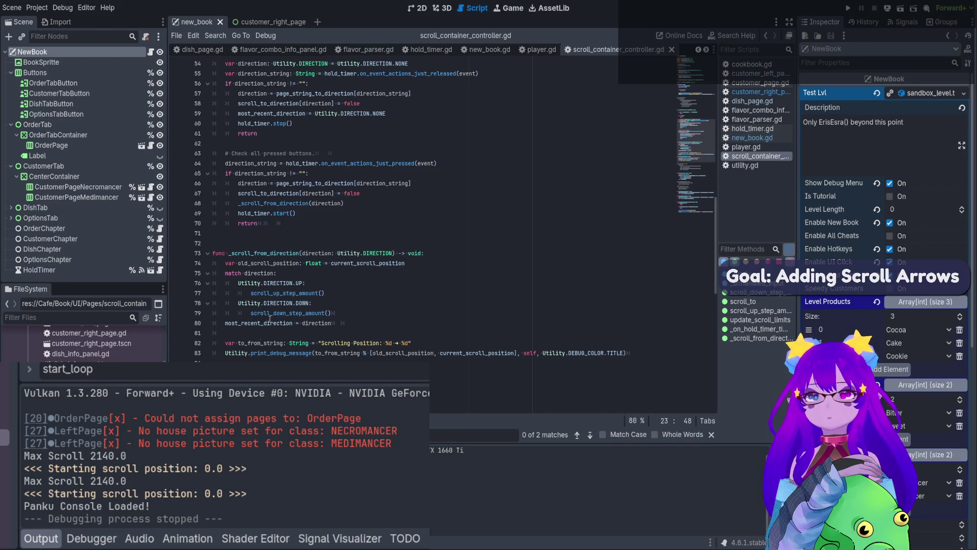
scroll(270, 319, "up", 10)
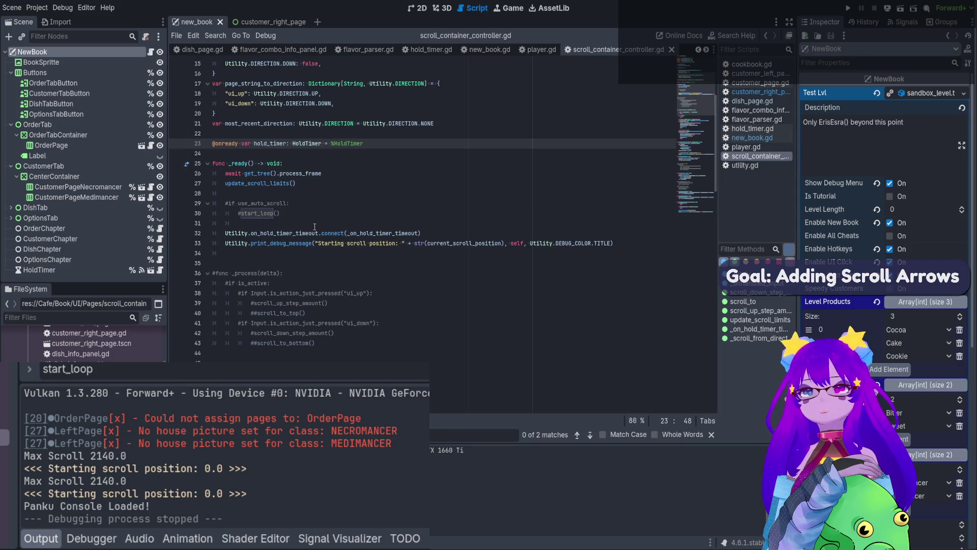
- Delete the line 33 'Starting scroll position' print and its blank line, then save
left_click(385, 243)
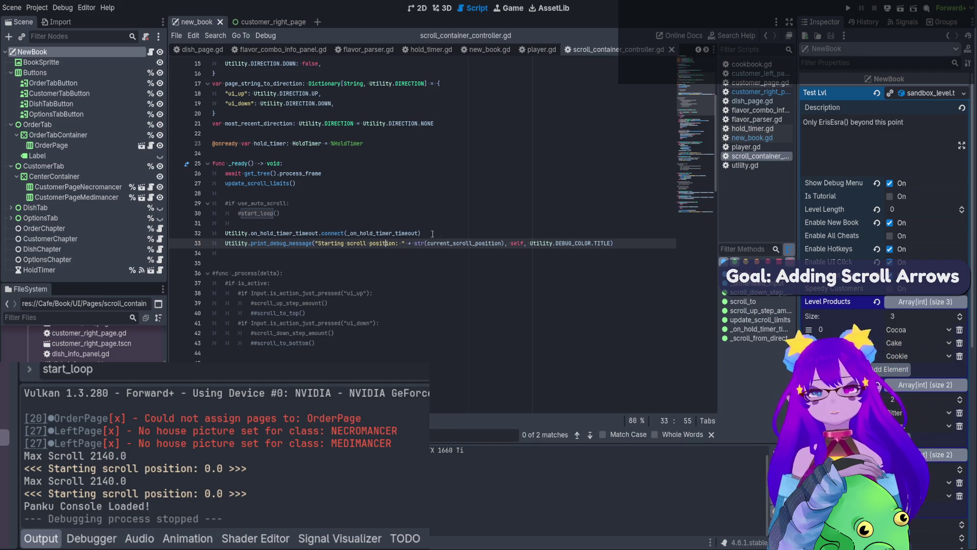
left_click_drag(624, 242, 224, 242)
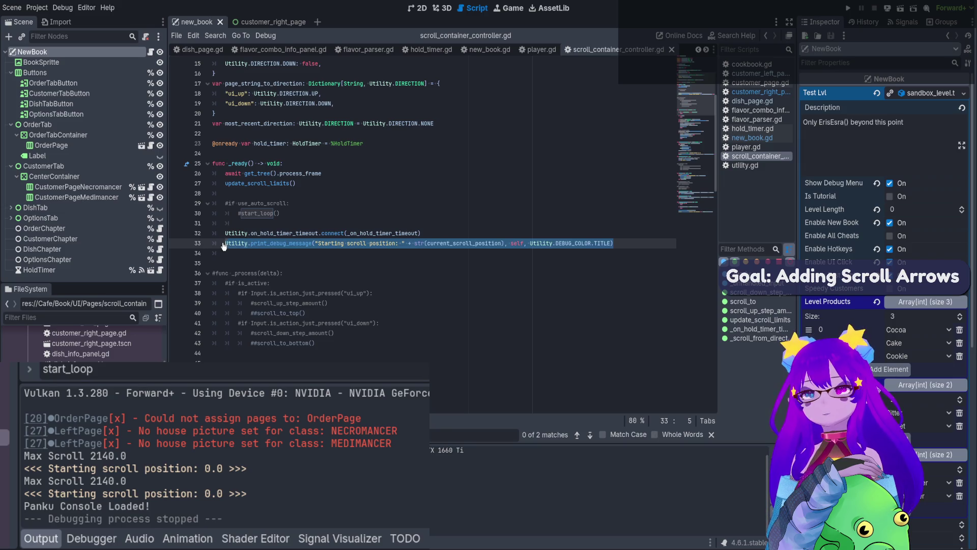
key("BackSpace")
left_click(220, 252)
key("BackSpace")
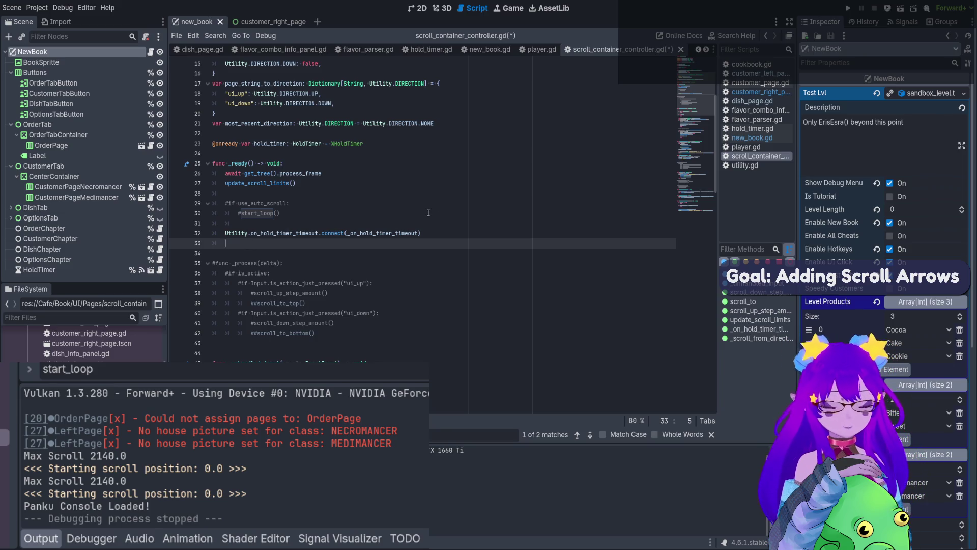
key("ctrl+s")
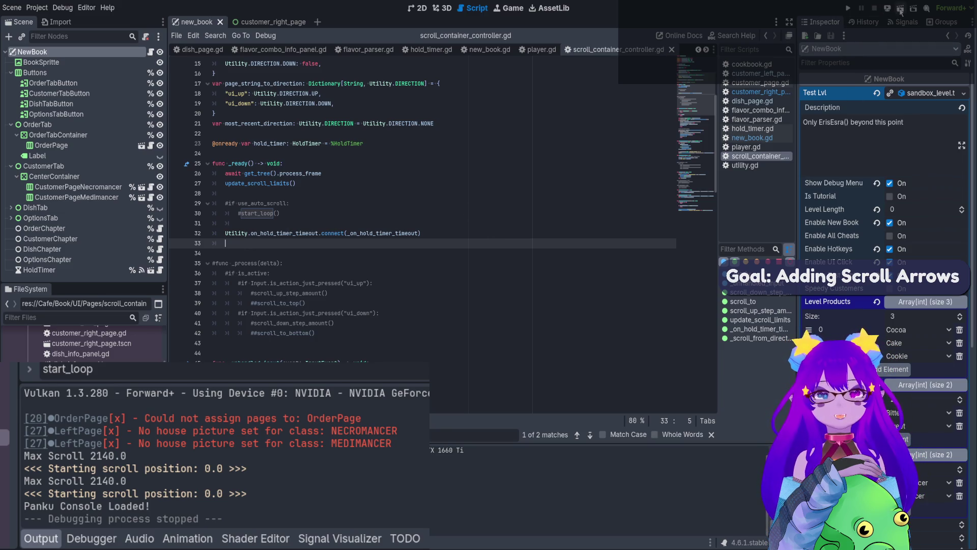
- Run the scene, arrow the grid down, up, and down to 2140, then stop with F8
left_click(900, 9)
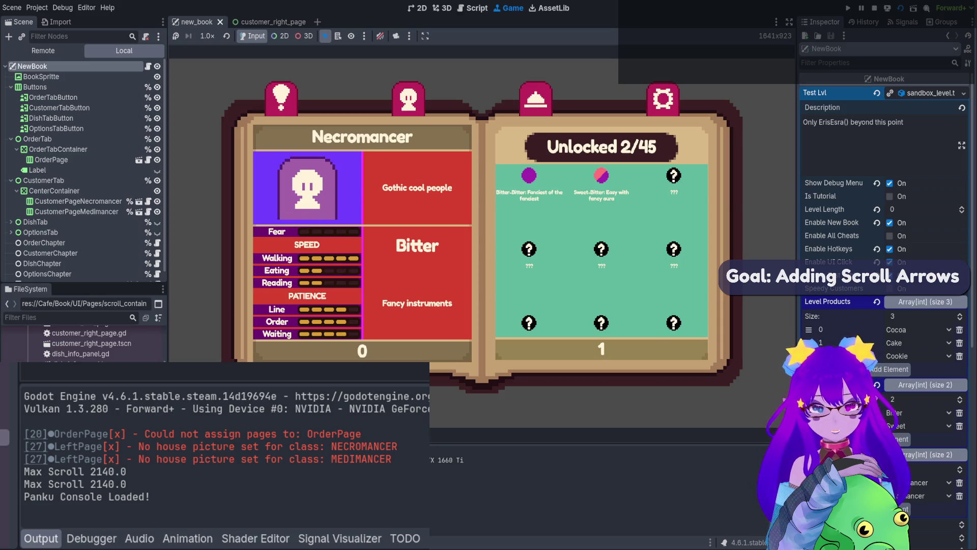
key("Down")
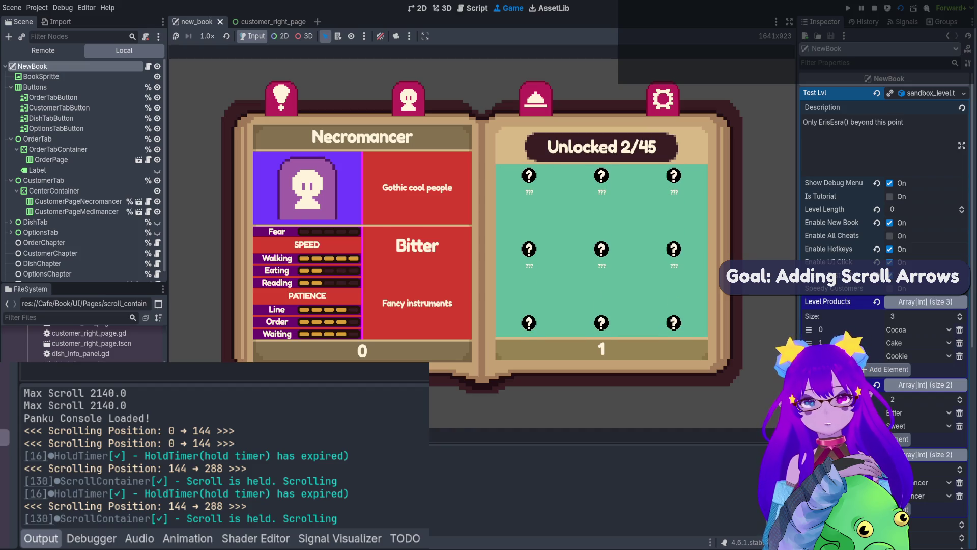
key("Up")
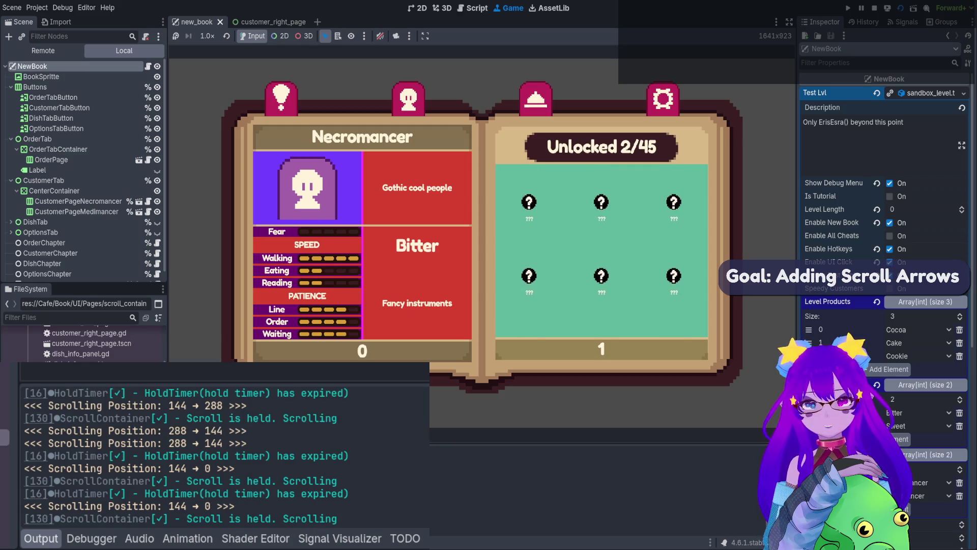
key("Down")
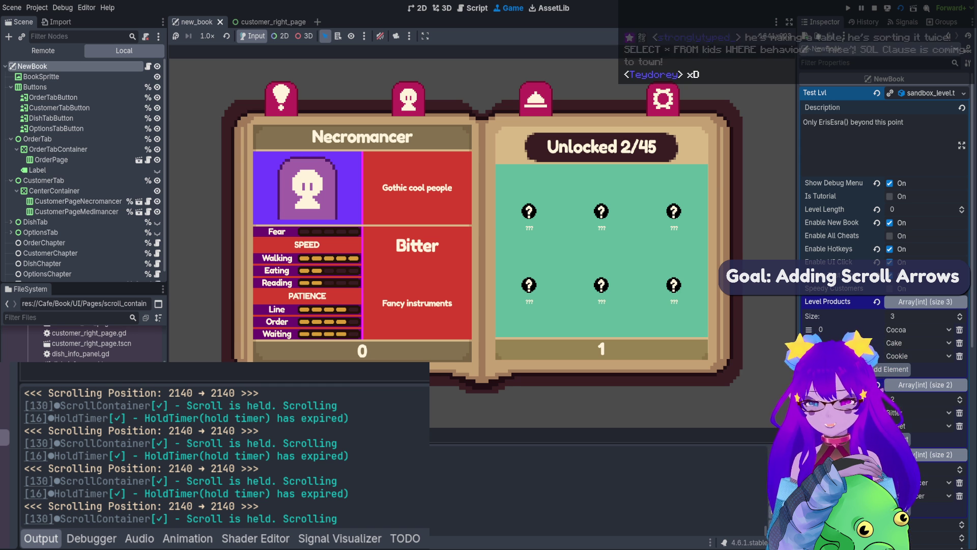
left_click_drag(235, 506, 169, 513)
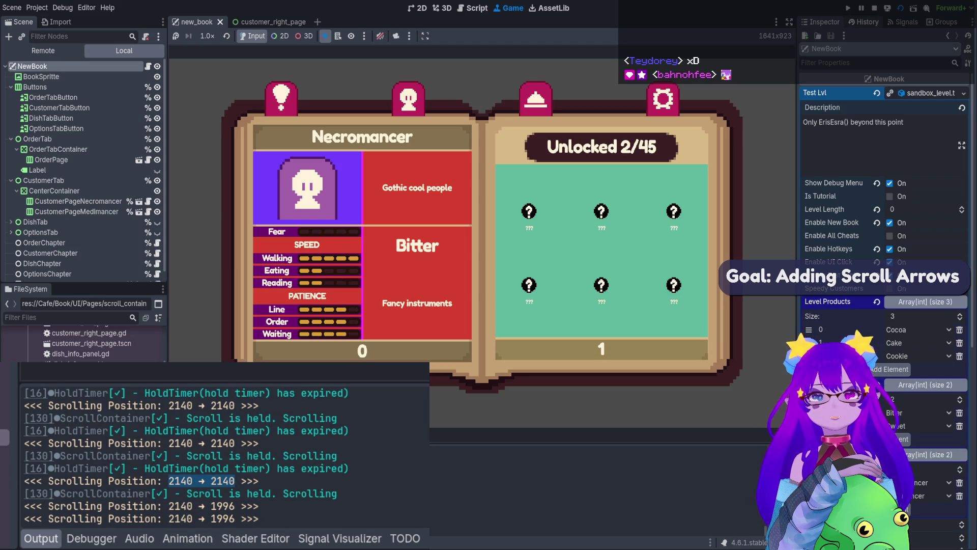
key("F8")
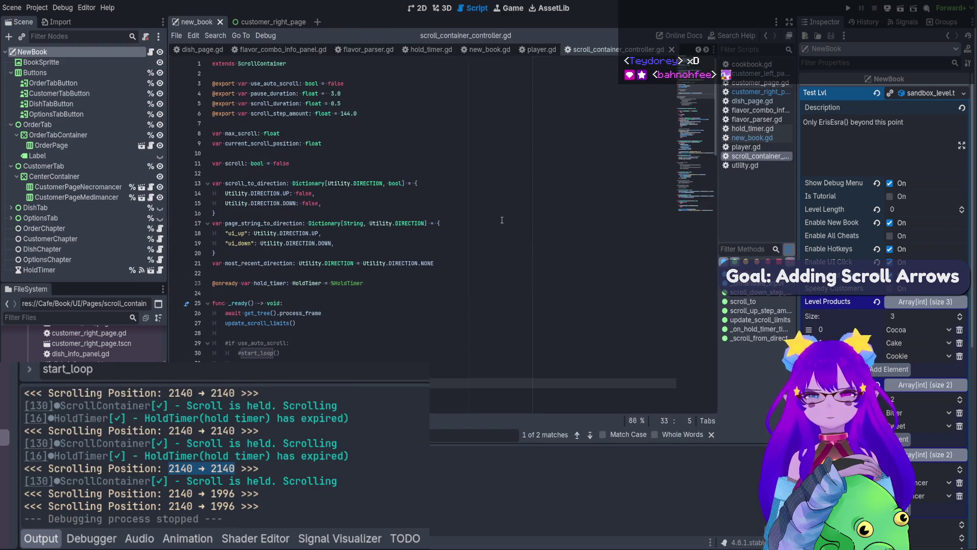
scroll(451, 373, "down", 1)
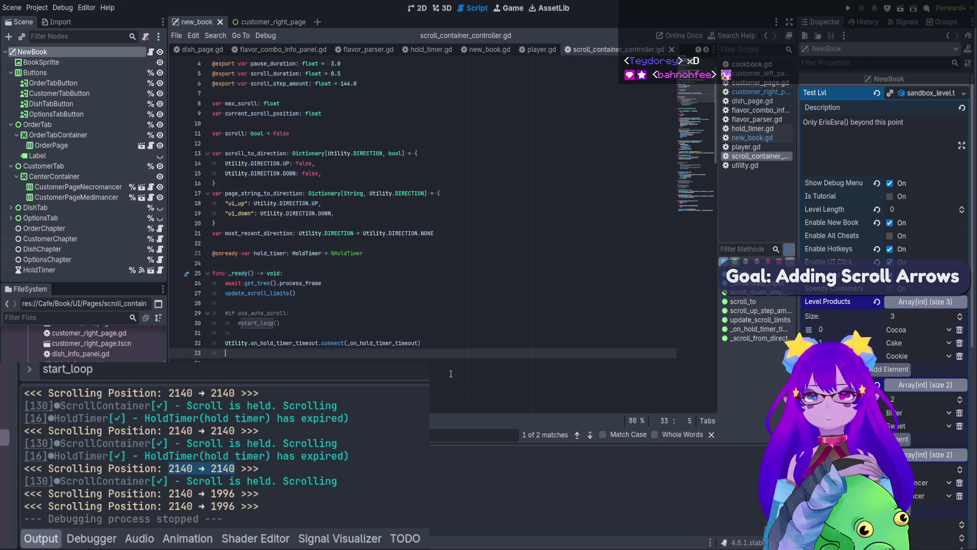
left_click(449, 346)
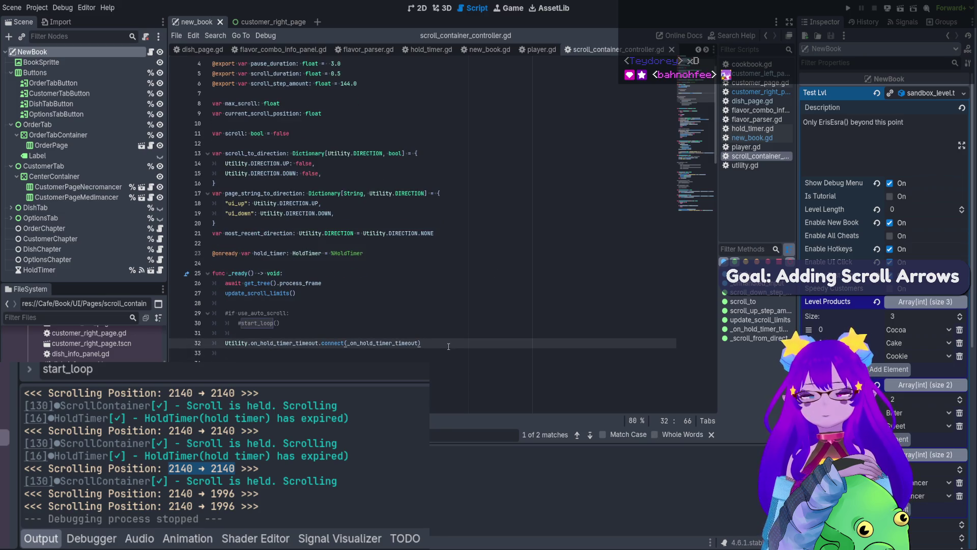
key("Return")
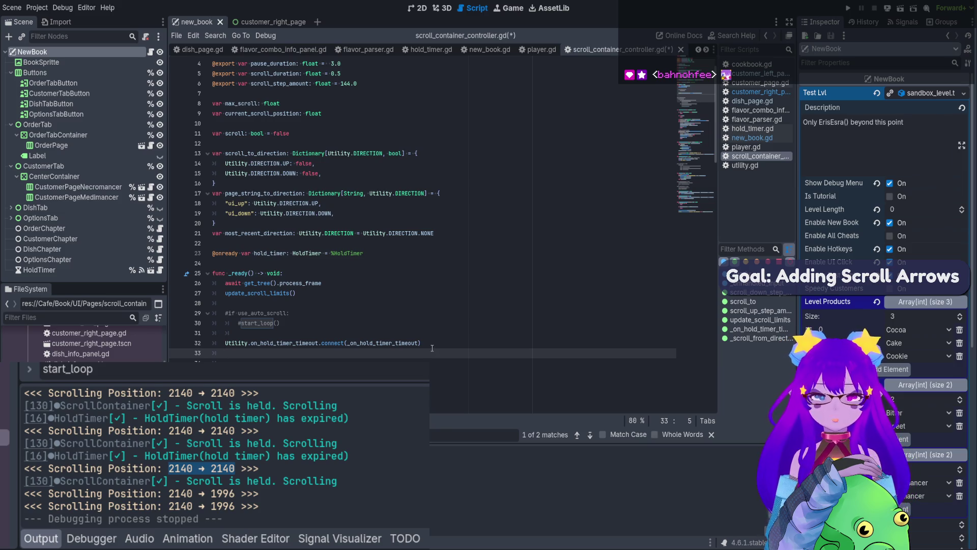
type("print(")
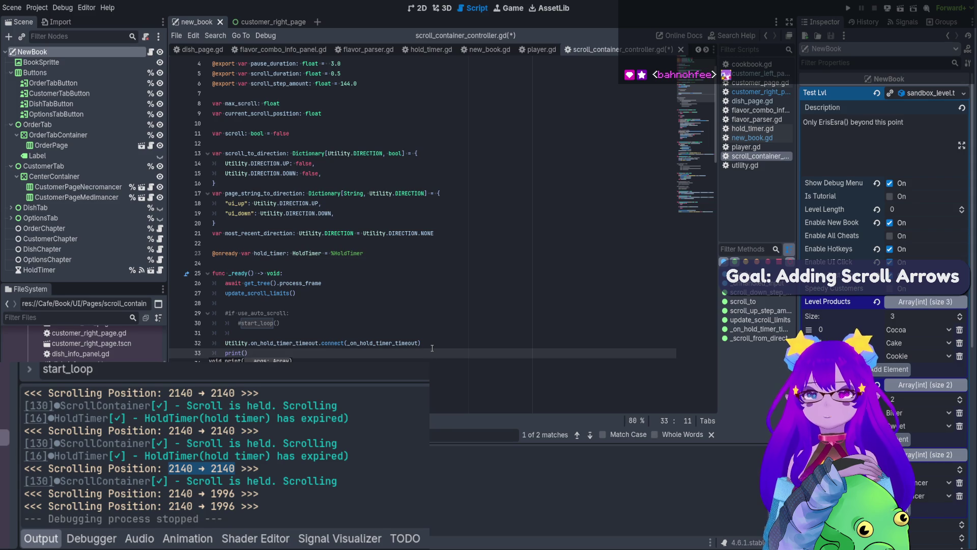
scroll(405, 276, "up", 1)
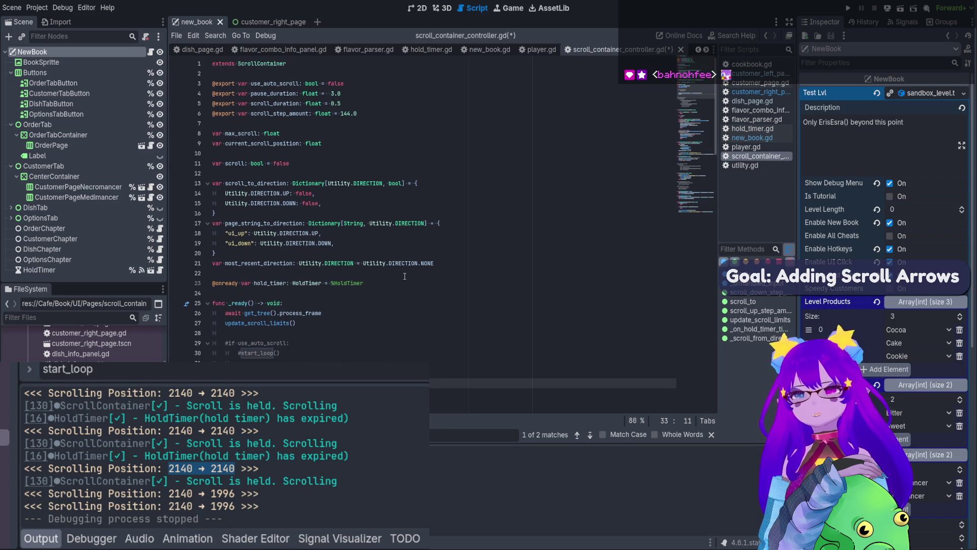
scroll(405, 275, "down", 5)
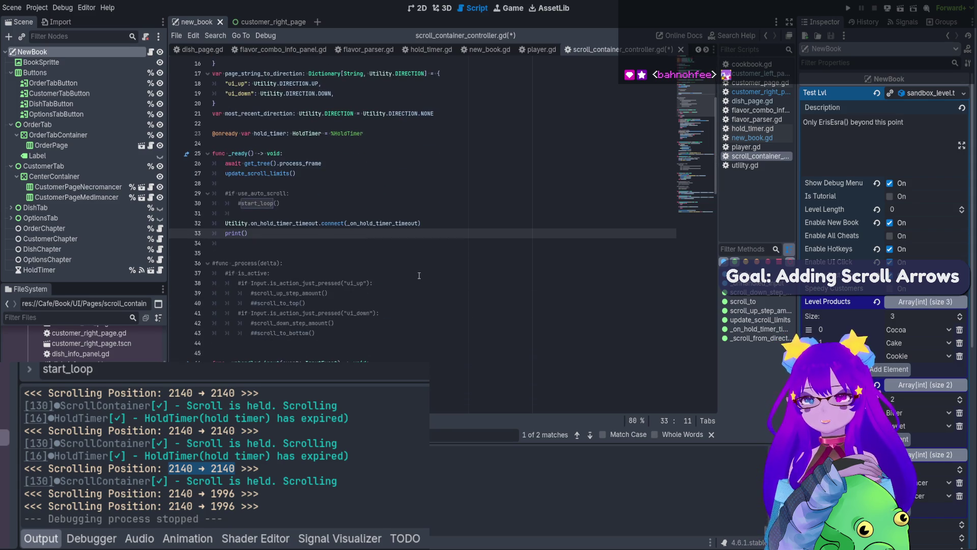
scroll(405, 276, "up", 4)
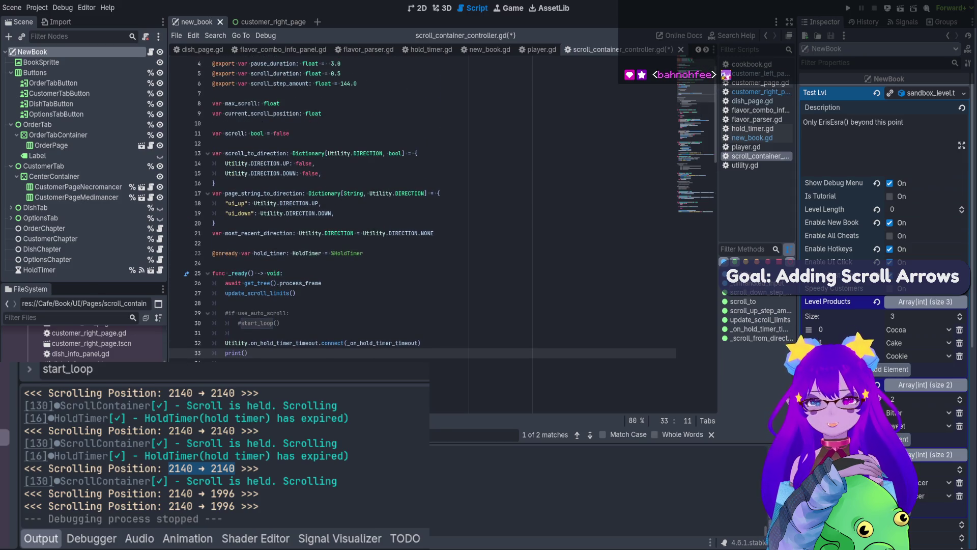
double_click(237, 110)
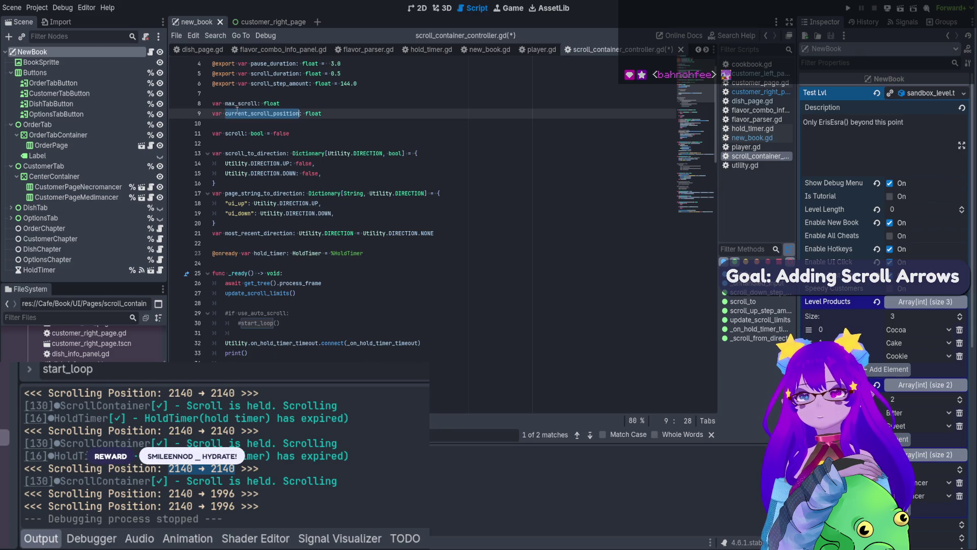
left_click(196, 352)
key("BackSpace")
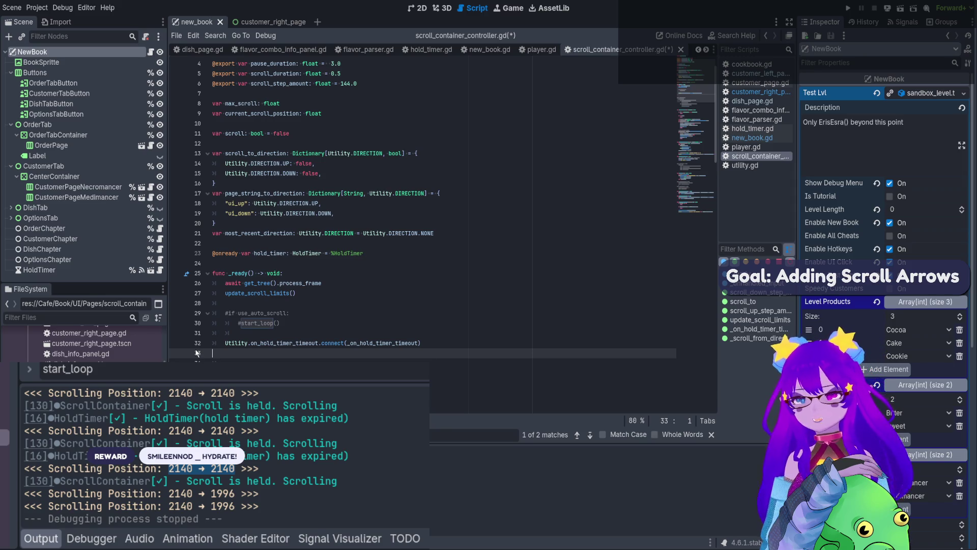
scroll(306, 306, "down", 8)
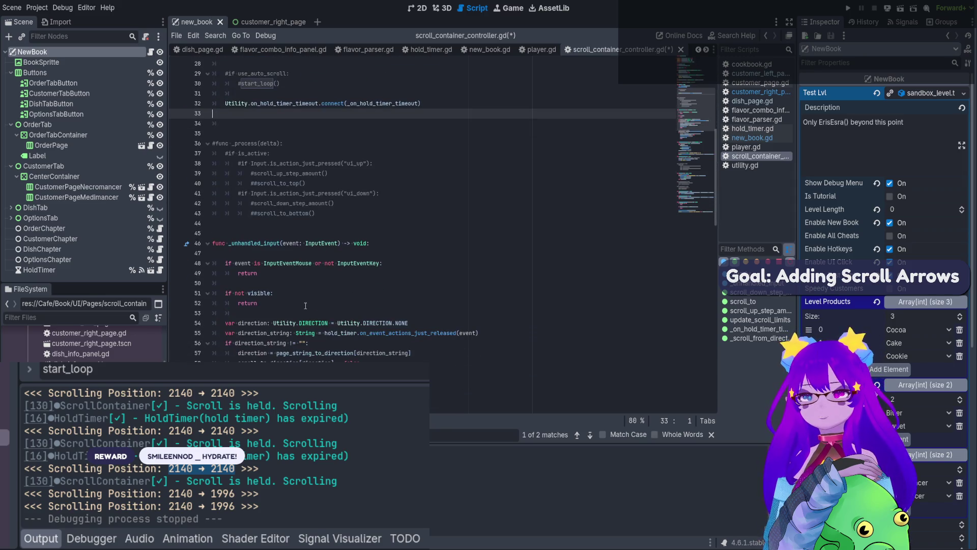
scroll(305, 306, "down", 10)
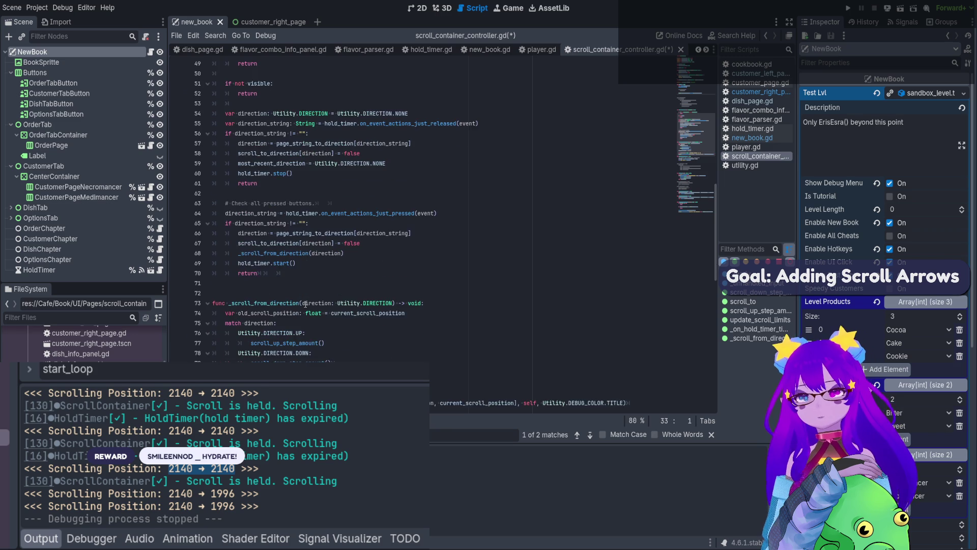
scroll(306, 303, "down", 4)
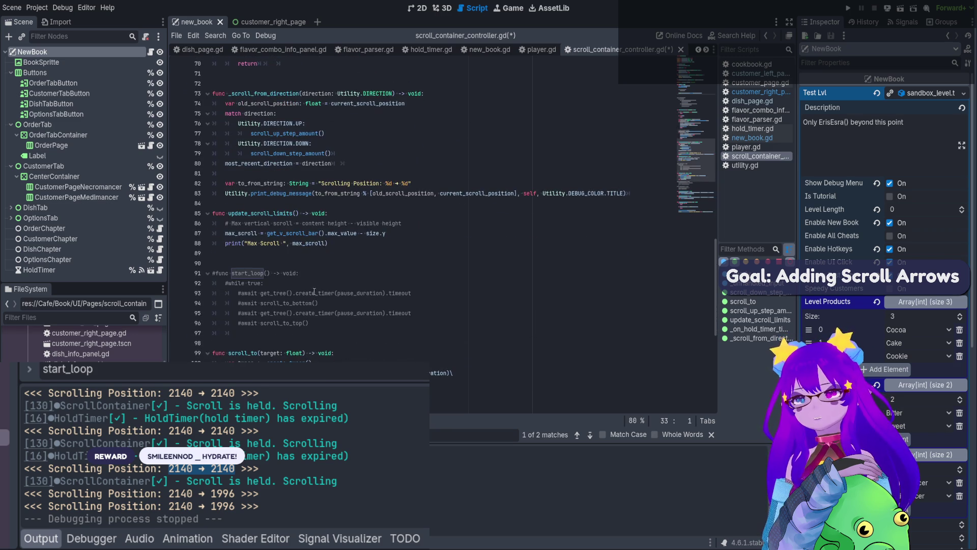
left_click(335, 244)
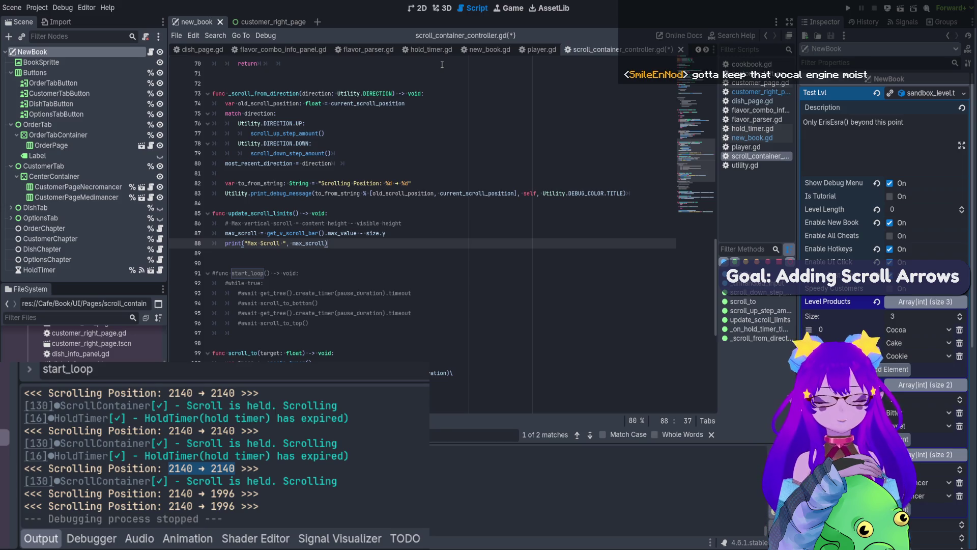
scroll(482, 196, "down", 1)
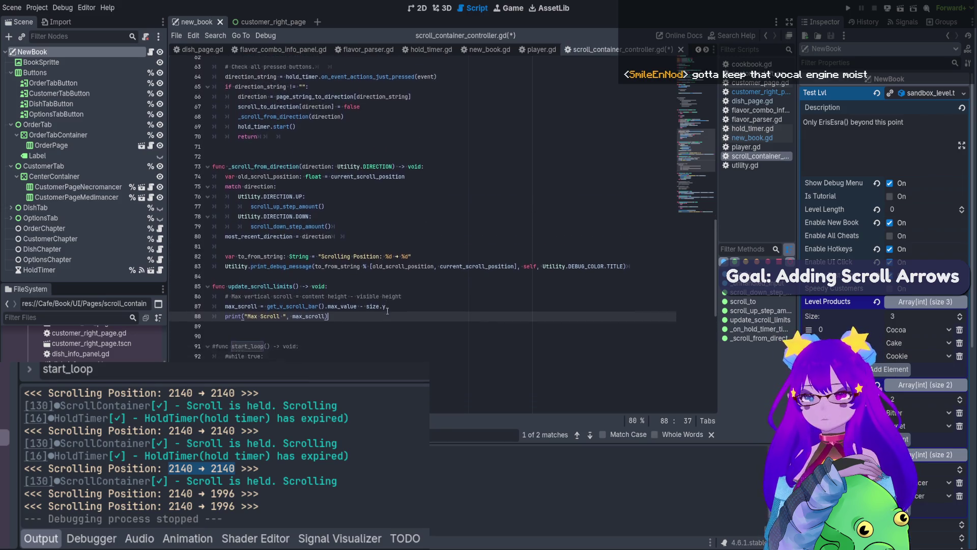
key("Down")
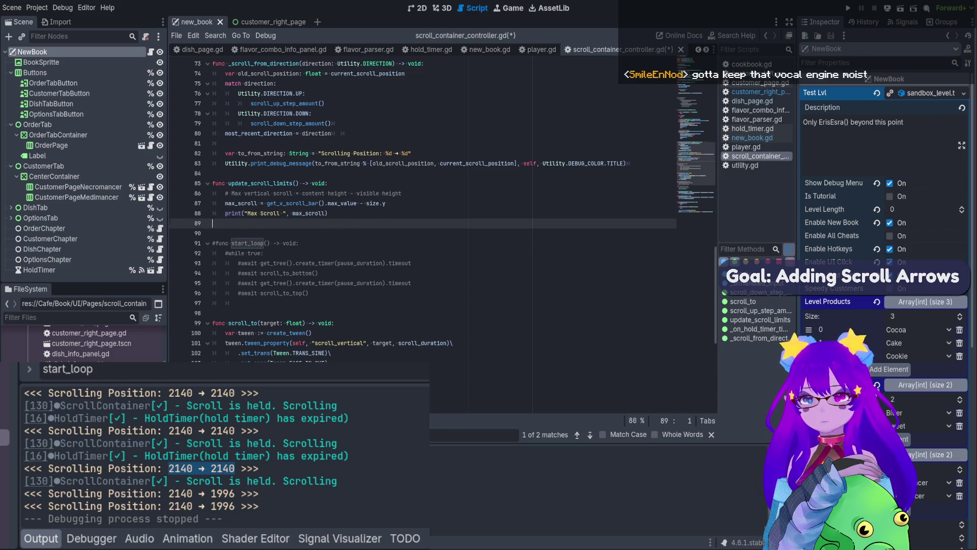
scroll(422, 204, "up", 1)
scroll(270, 426, "up", 5)
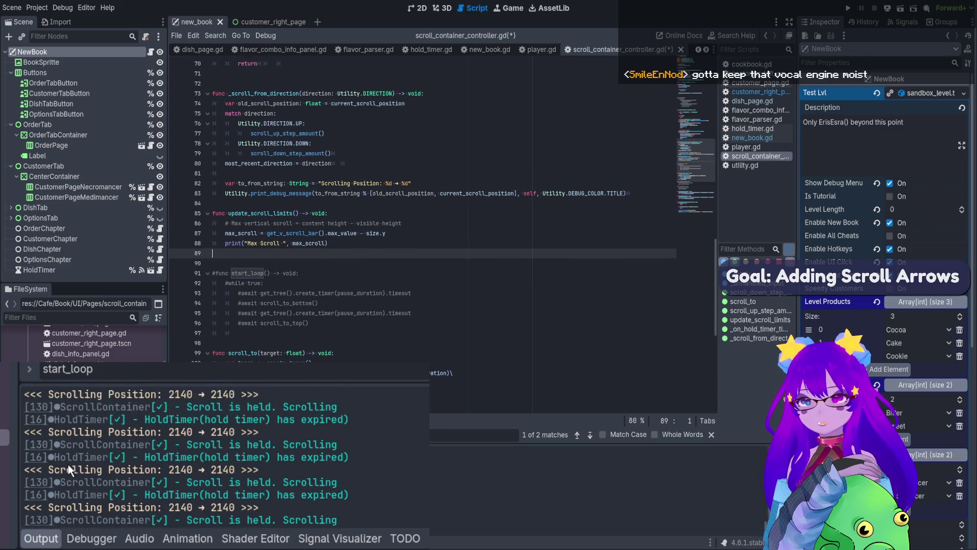
scroll(84, 346, "down", 2)
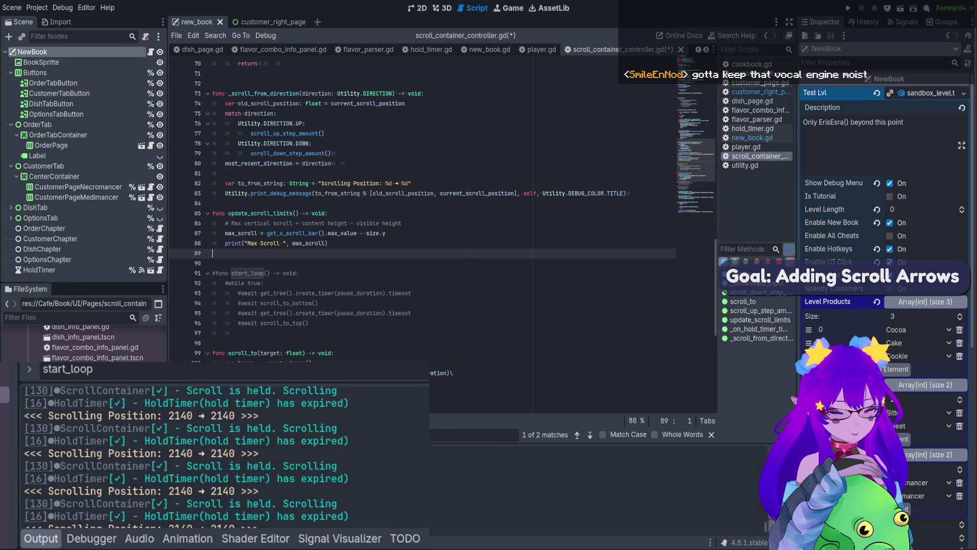
scroll(370, 302, "up", 2)
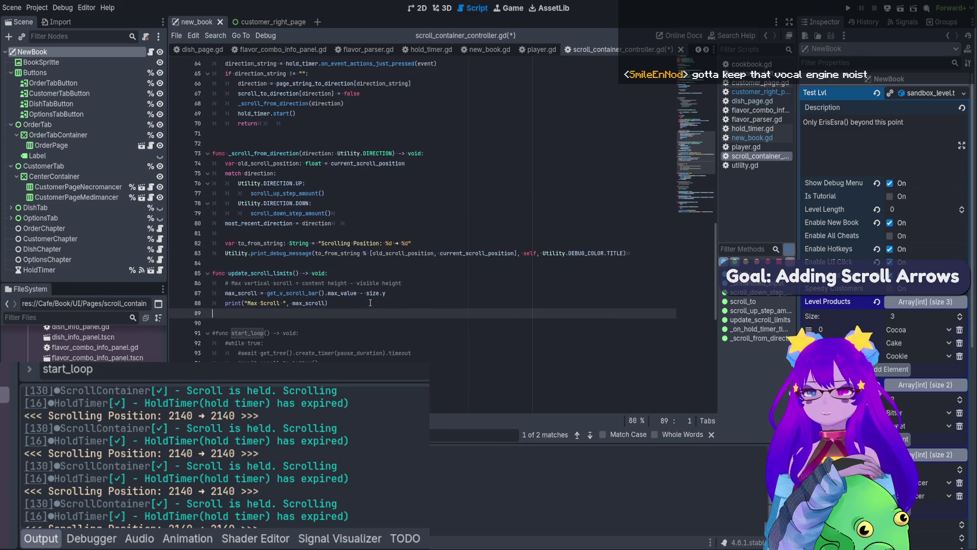
left_click(362, 303)
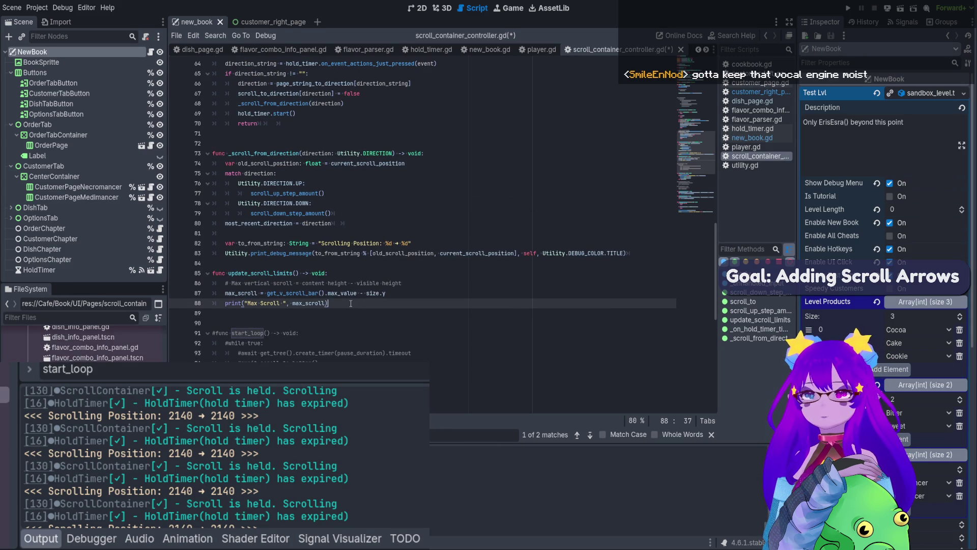
left_click_drag(351, 303, 225, 302)
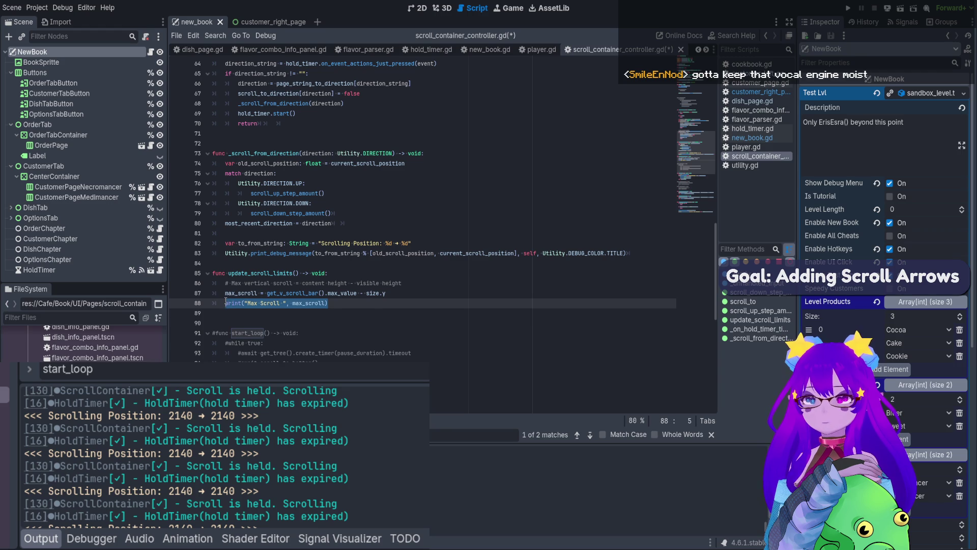
double_click(278, 293)
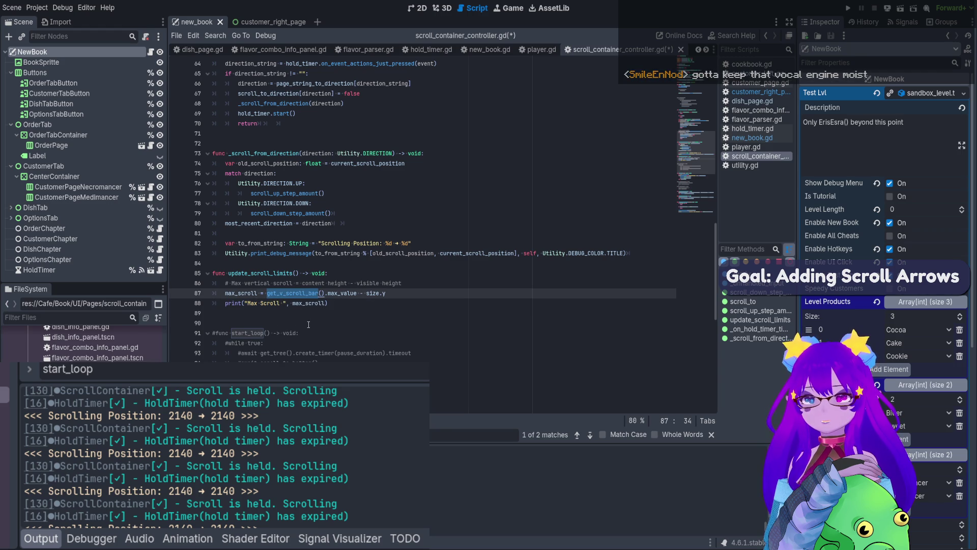
- Delete the max scroll print from update_scroll_limits and save
left_click(398, 293)
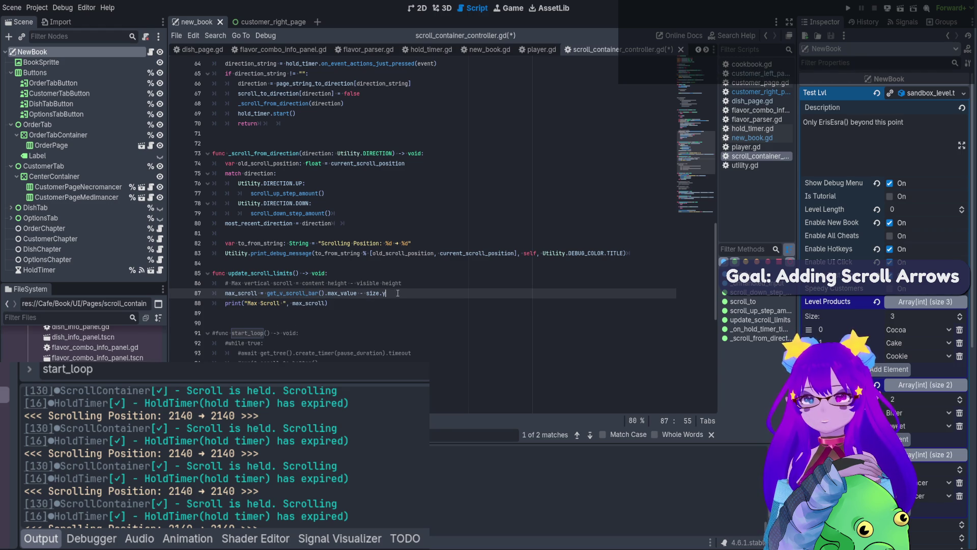
double_click(259, 273)
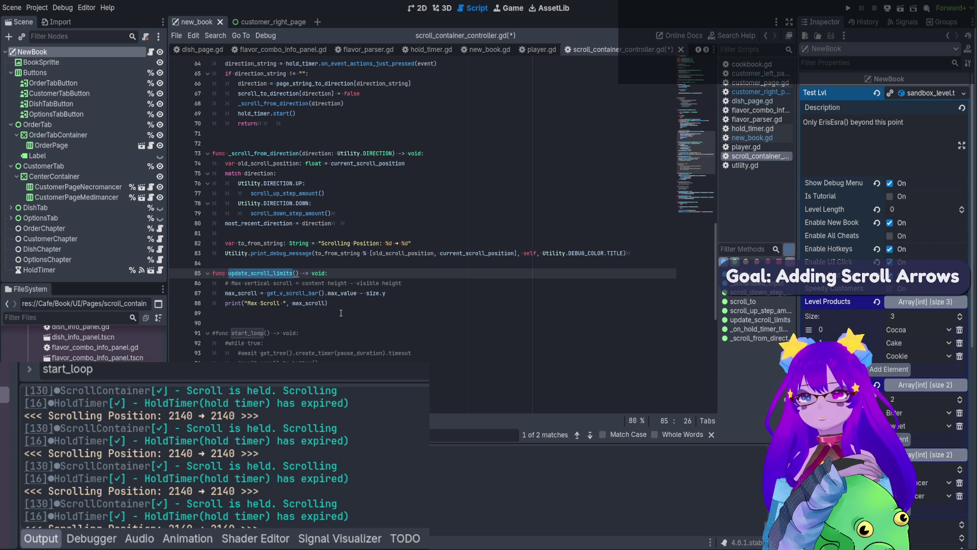
left_click_drag(341, 306, 181, 308)
key("BackSpace")
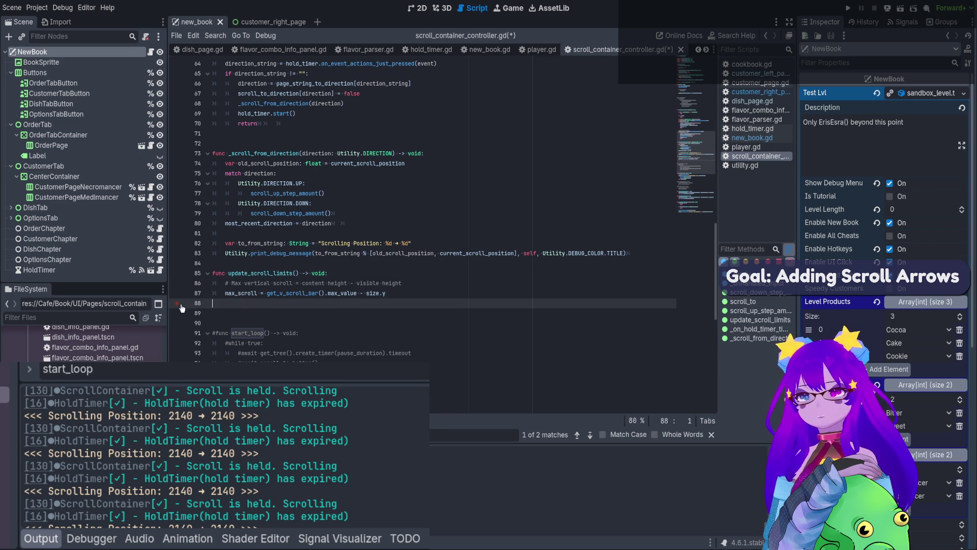
key("BackSpace")
key("ctrl+s")
- Add update_scroll_limits() and print(max_scroll) to _ready, then run the scene with F6
scroll(388, 275, "up", 10)
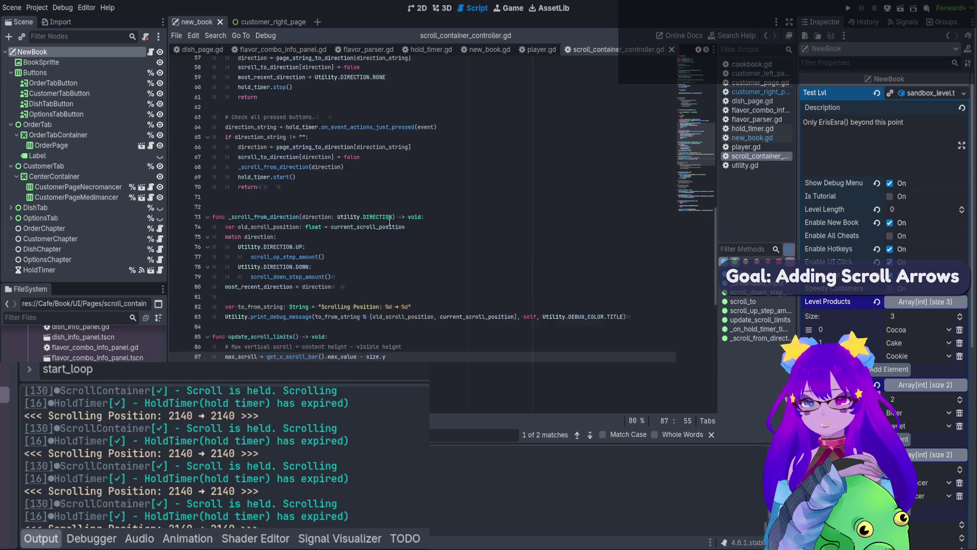
scroll(386, 235, "up", 2)
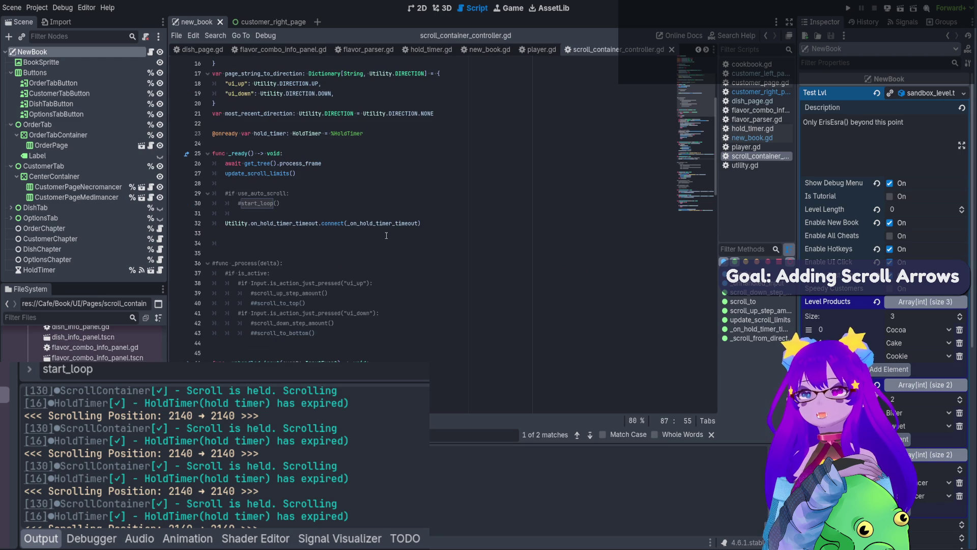
left_click(447, 221)
key("Return")
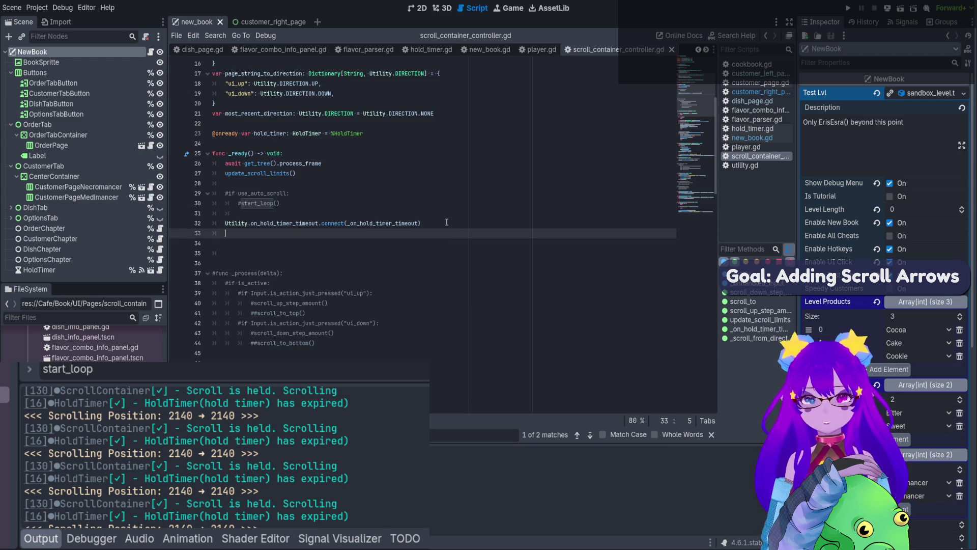
type("max_scroll")
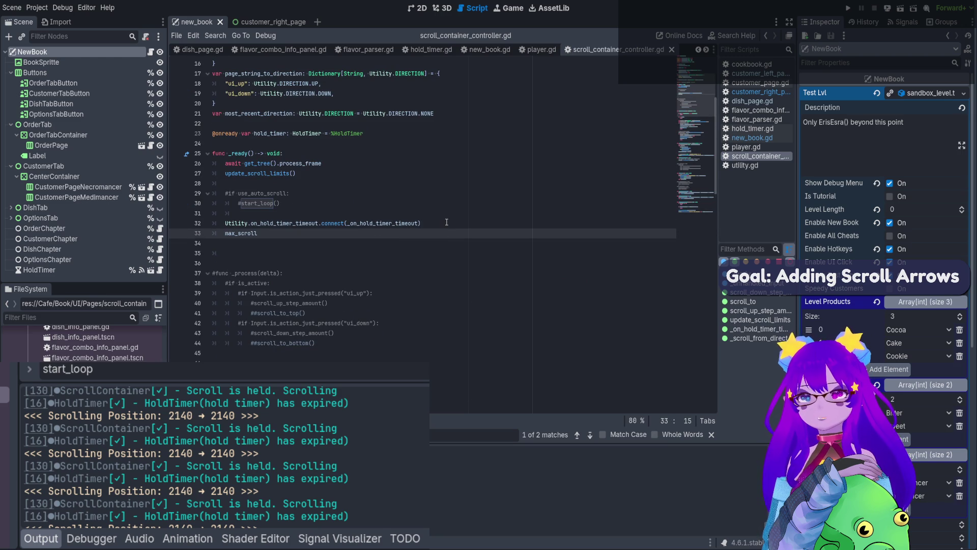
type(" = update_scroll_limits")
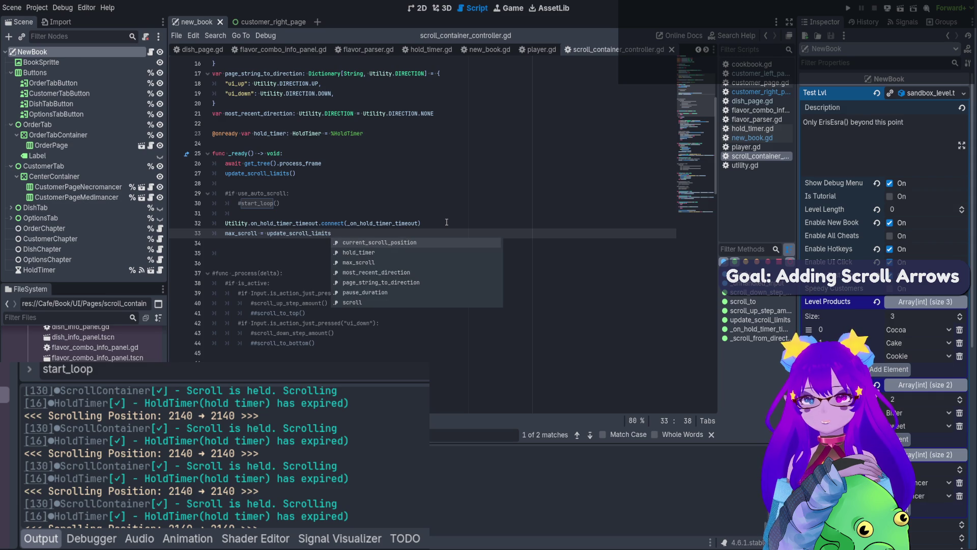
type("(")
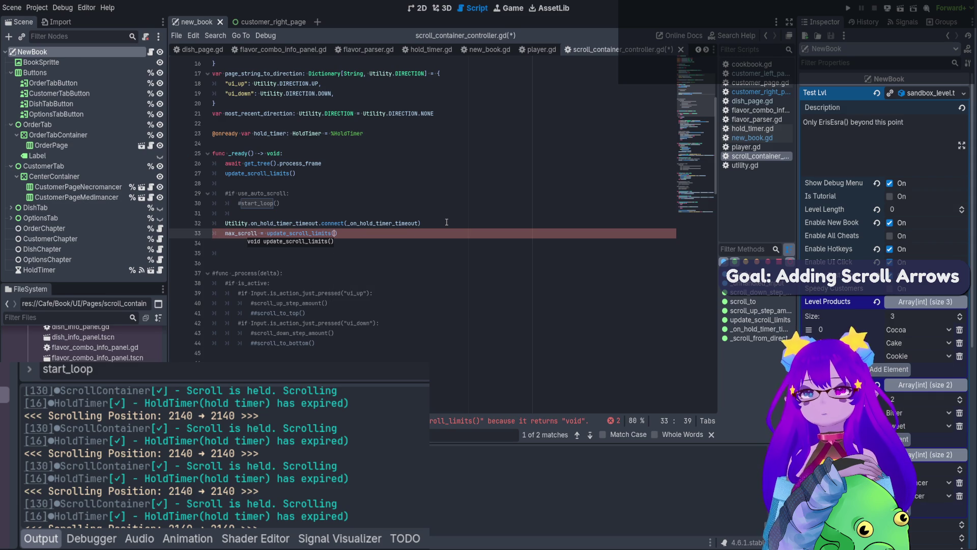
left_click_drag(226, 233, 266, 233)
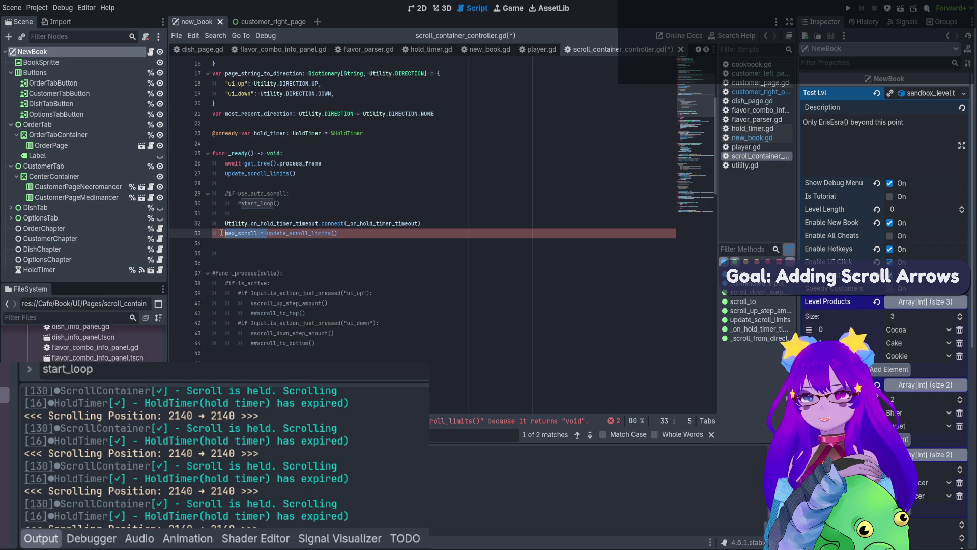
key("BackSpace")
left_click(327, 235)
key("Return")
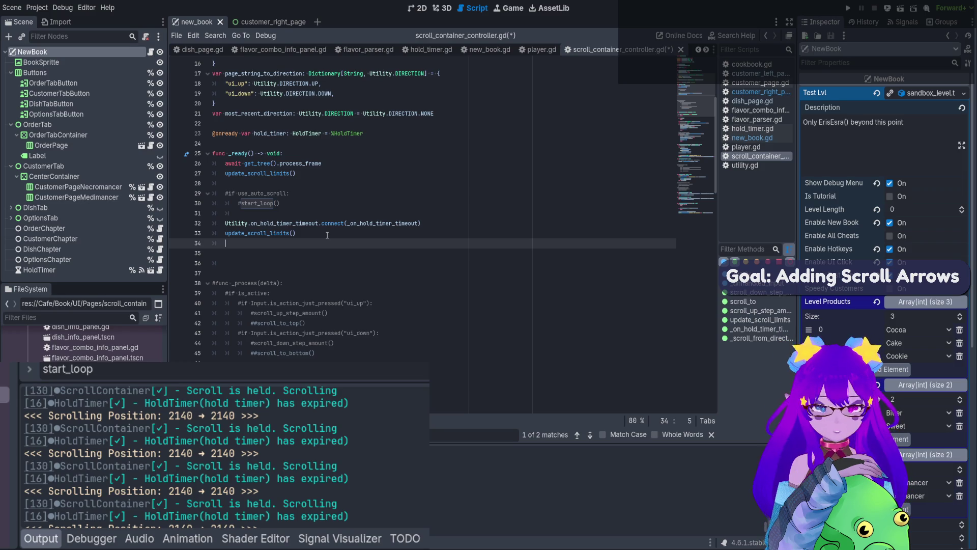
type("print(max_scroll =")
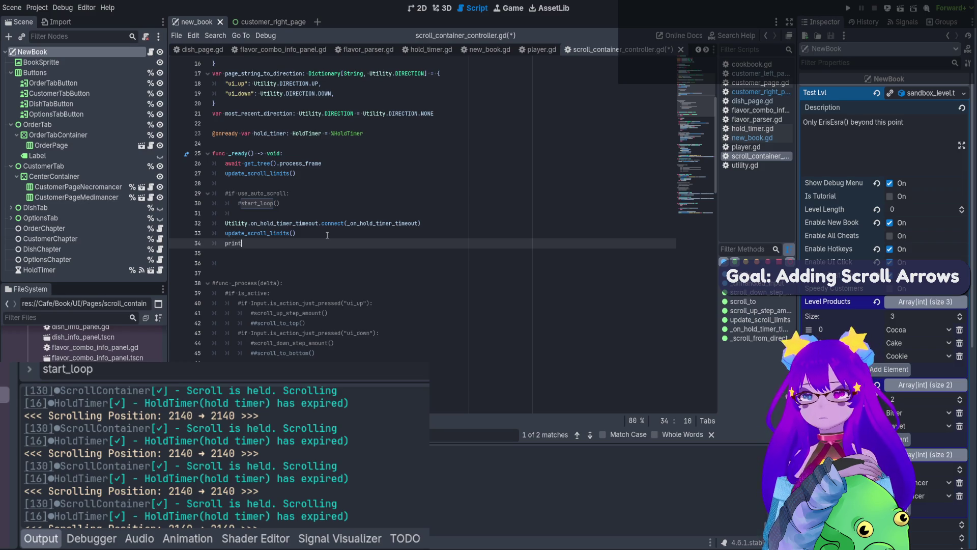
key("BackSpace")
key("BackSpace")
key("BackSpace")
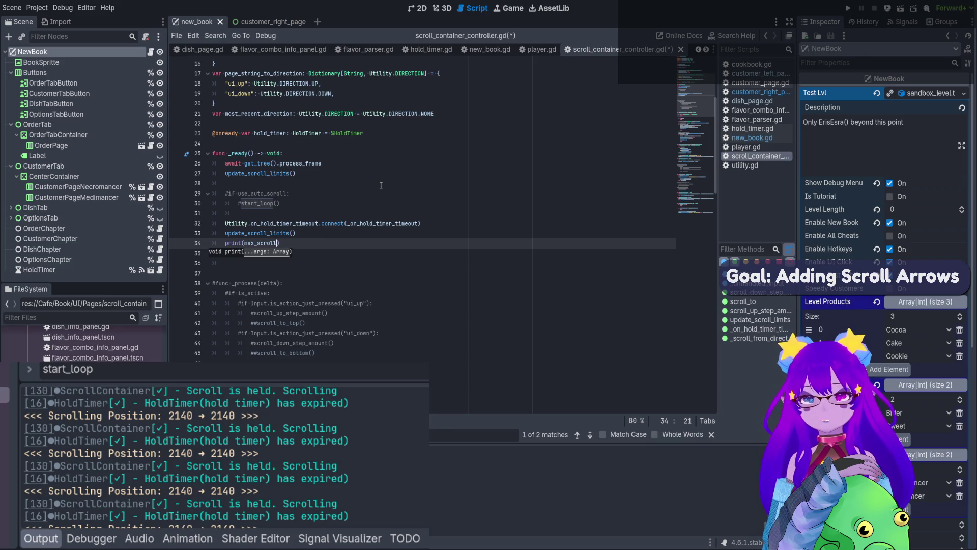
key("F6")
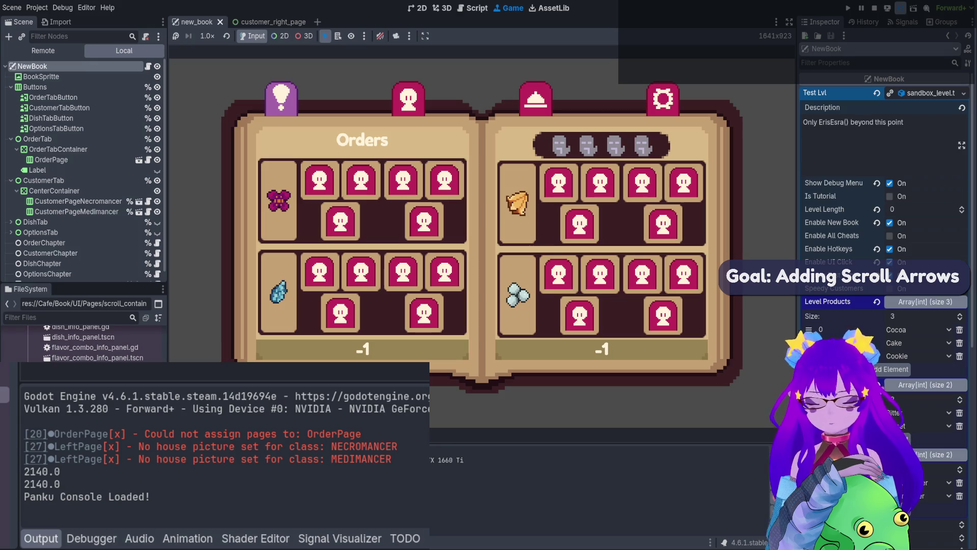
- Change the _ready print to max_scroll / scroll_step_amount and rerun the scene
key("F8")
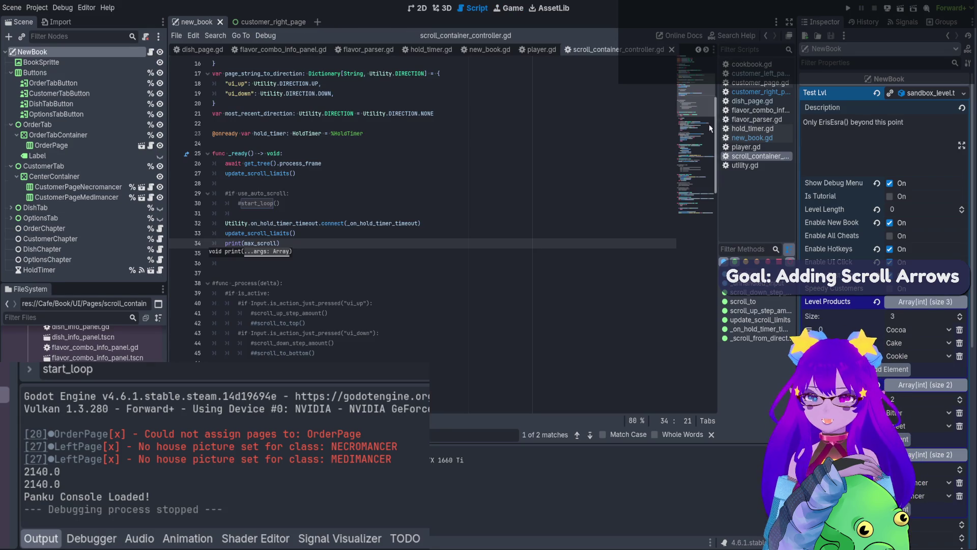
type("/")
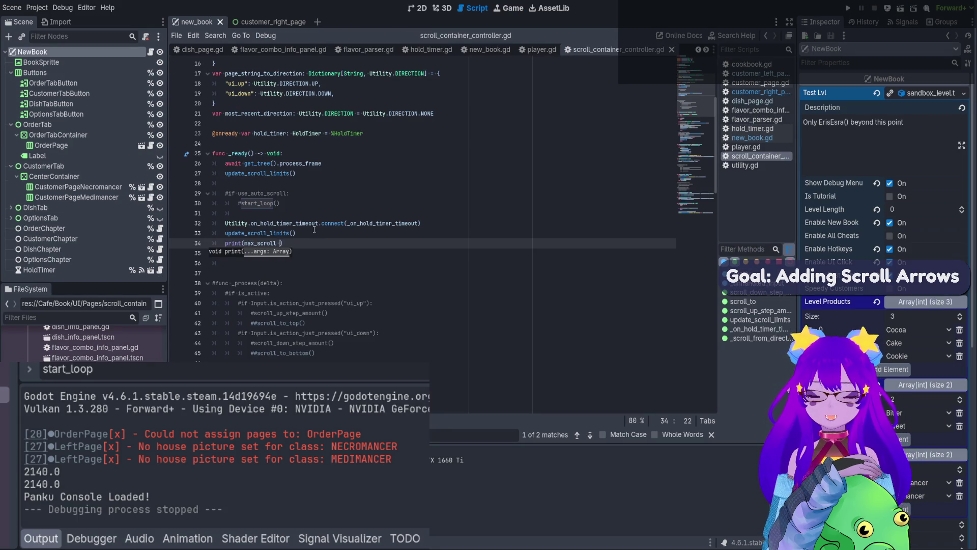
scroll(314, 229, "up", 3)
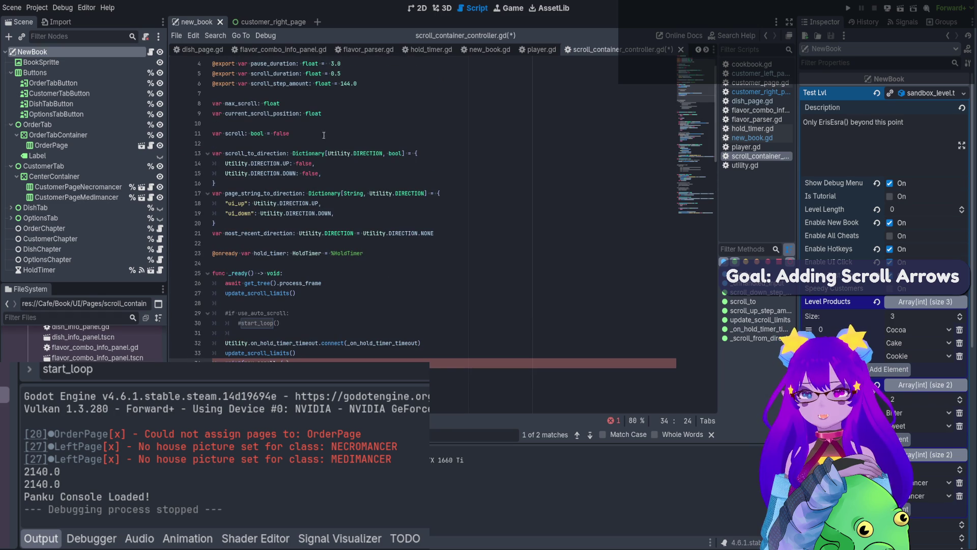
double_click(279, 84)
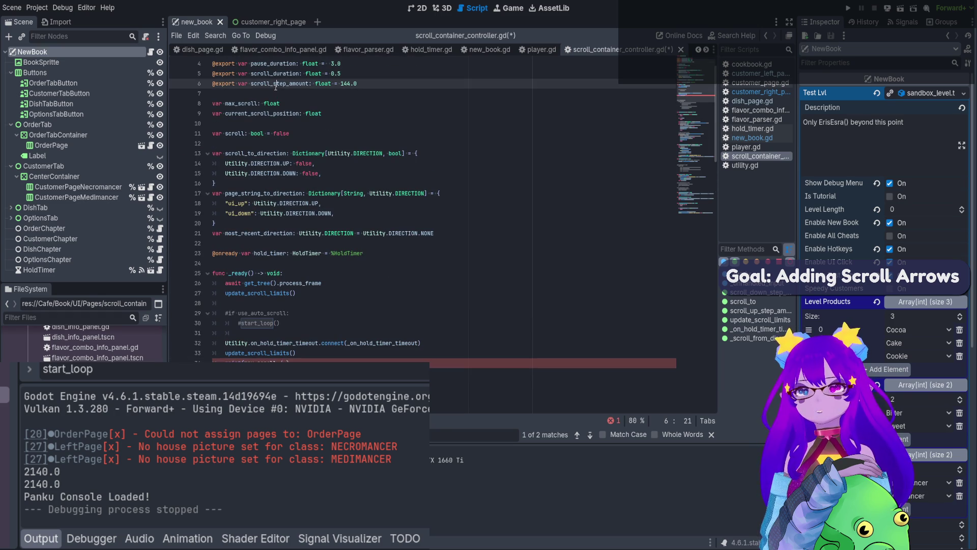
left_click(286, 362)
key("ctrl+v")
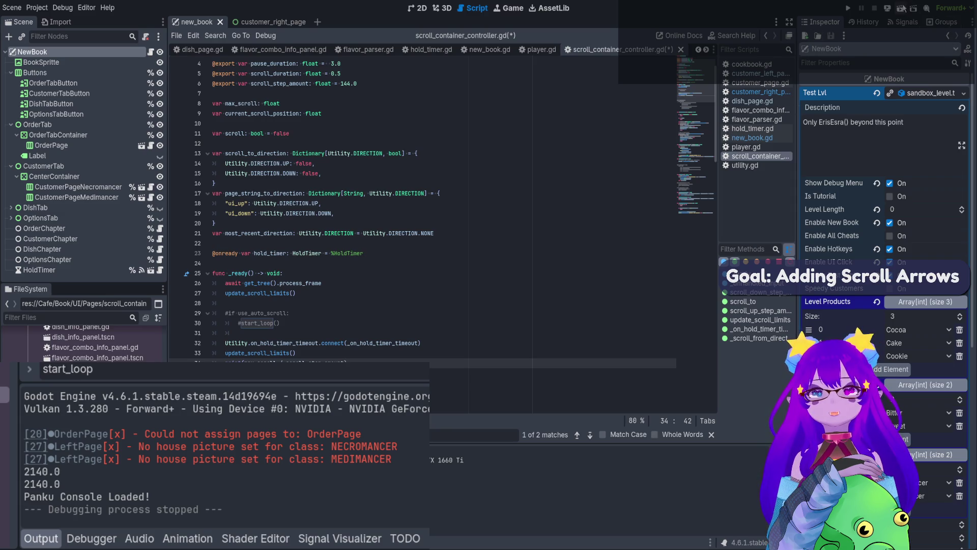
left_click(901, 8)
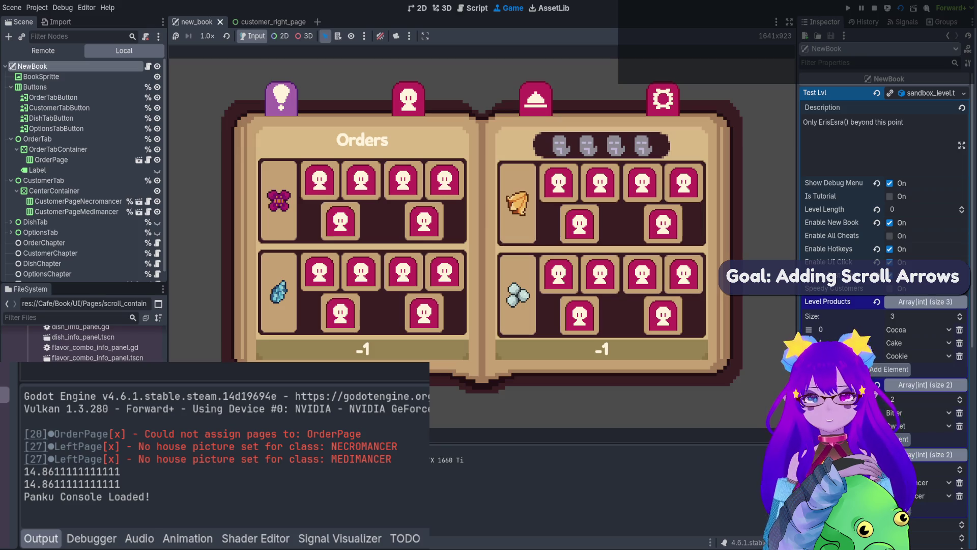
- On the Necromancer page, scroll the unlocked grid down and back up in 144 steps, then stop the game
key("2")
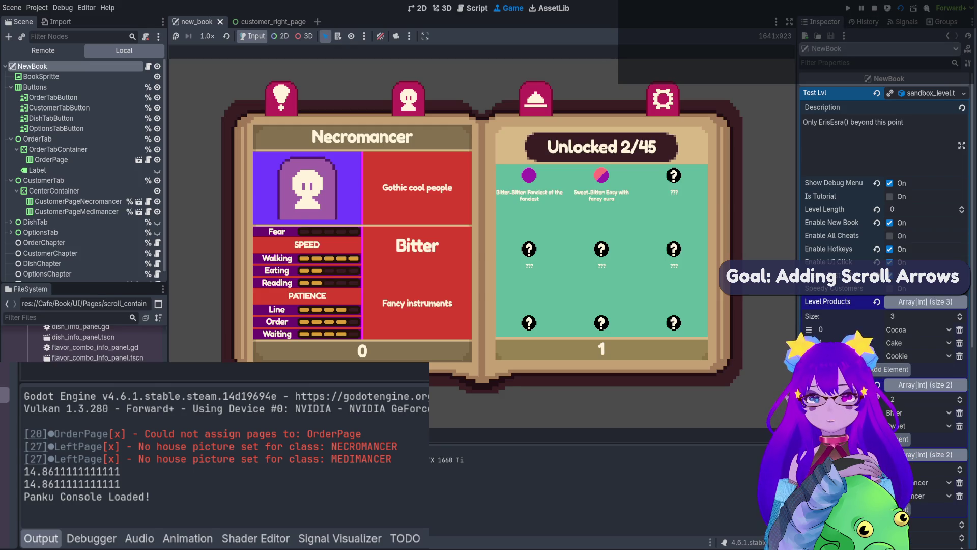
key("Down")
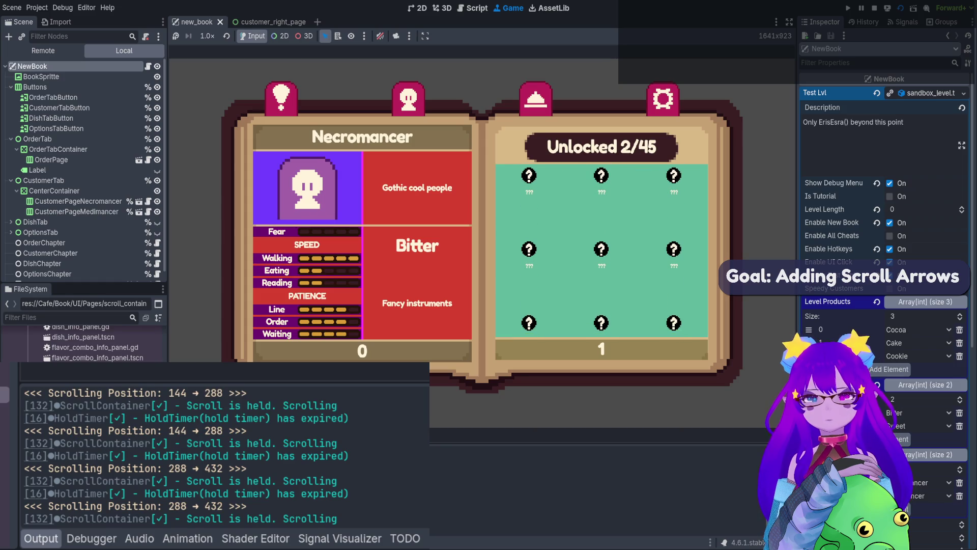
key("Up")
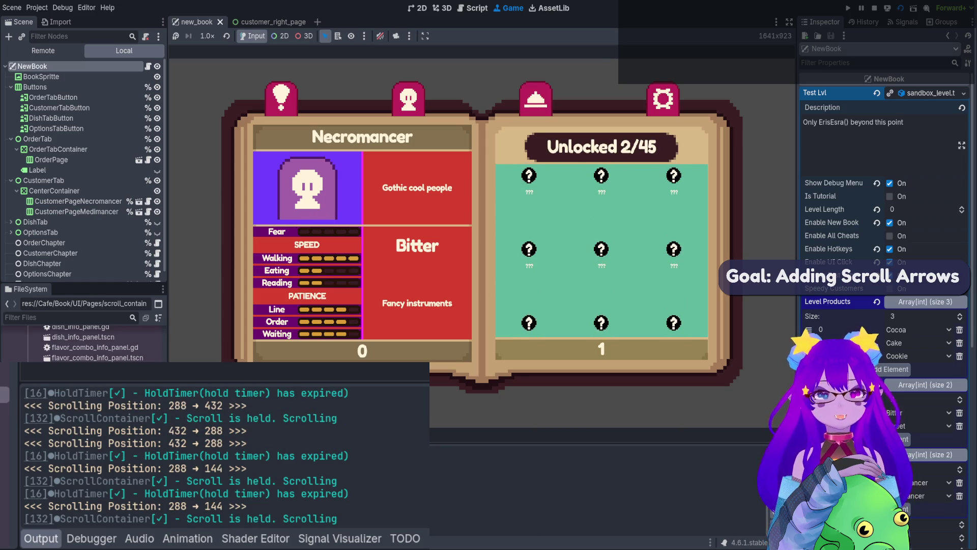
left_click(875, 9)
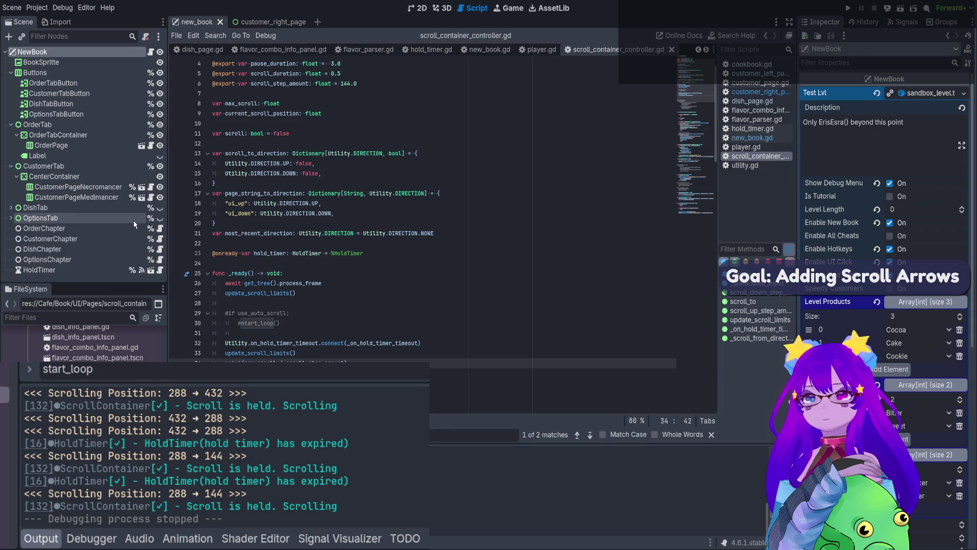
- Declare 'var button_presses: int = 0' below the hold_timer declaration and save
scroll(380, 299, "down", 5)
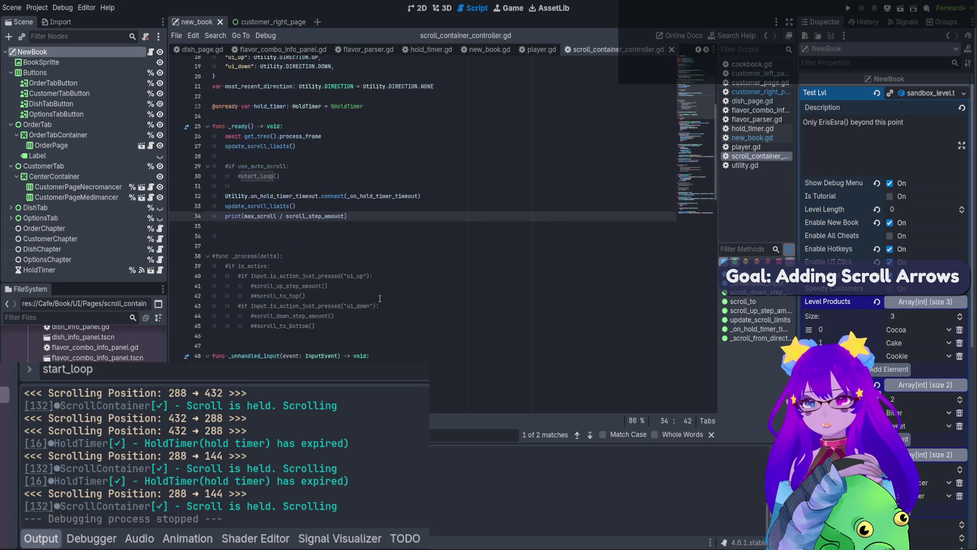
scroll(380, 298, "down", 8)
scroll(380, 298, "up", 12)
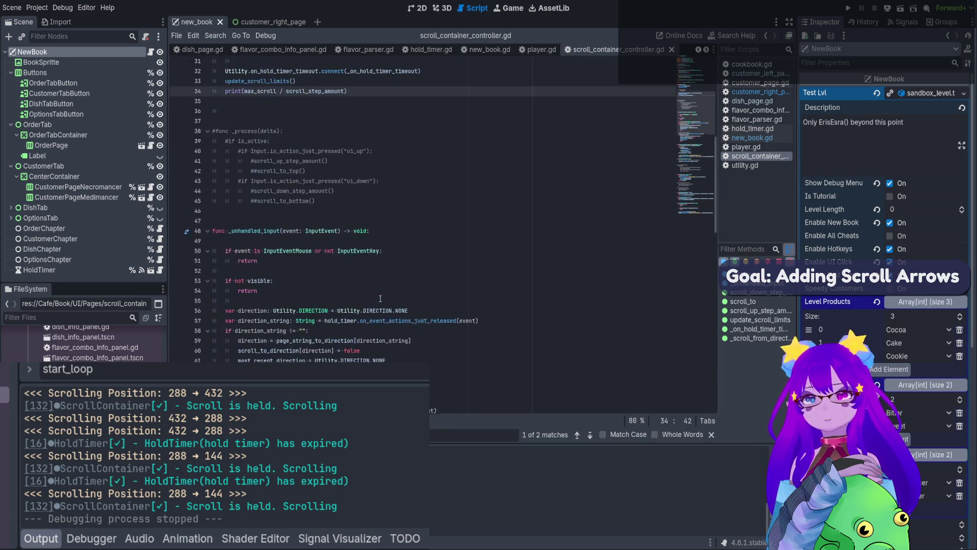
left_click(329, 232)
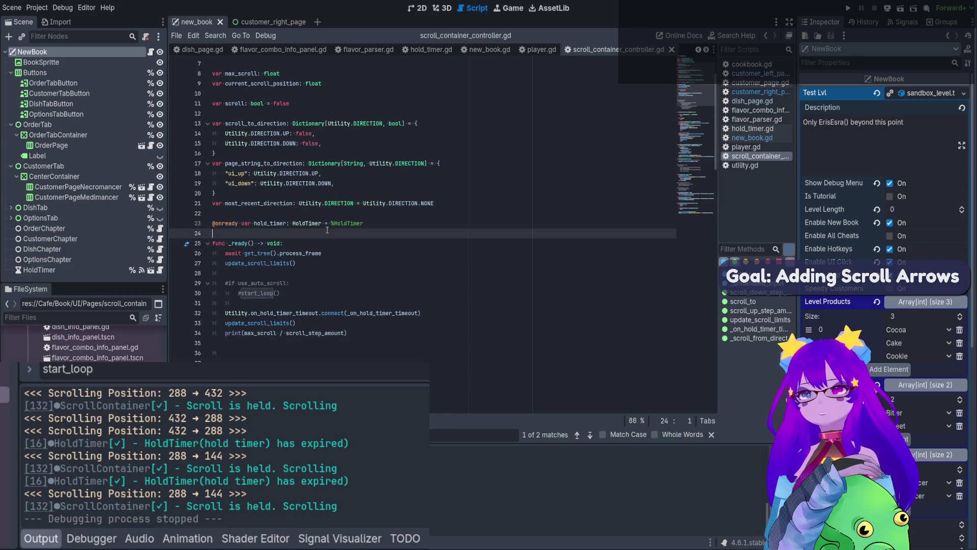
key("Return")
key("Return")
key("Up")
type("var ")
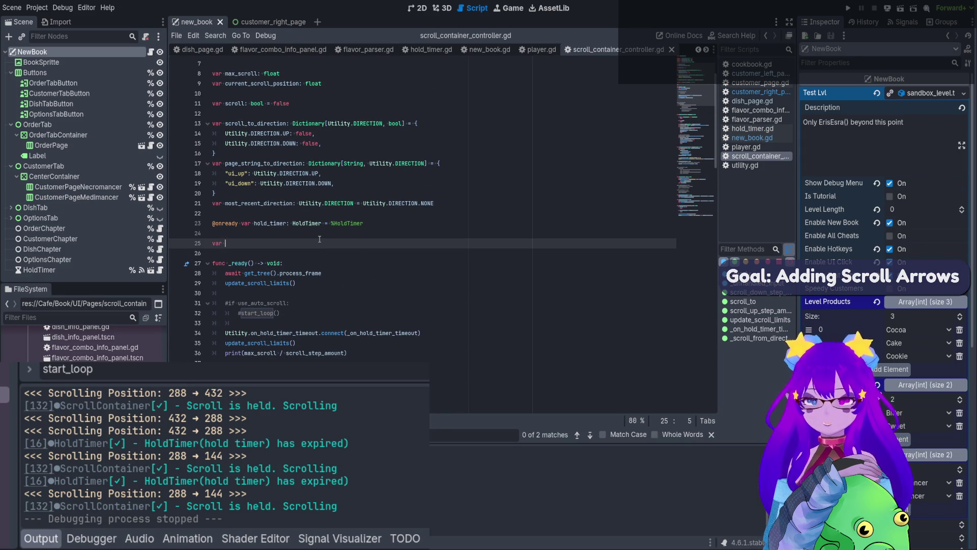
type("button")
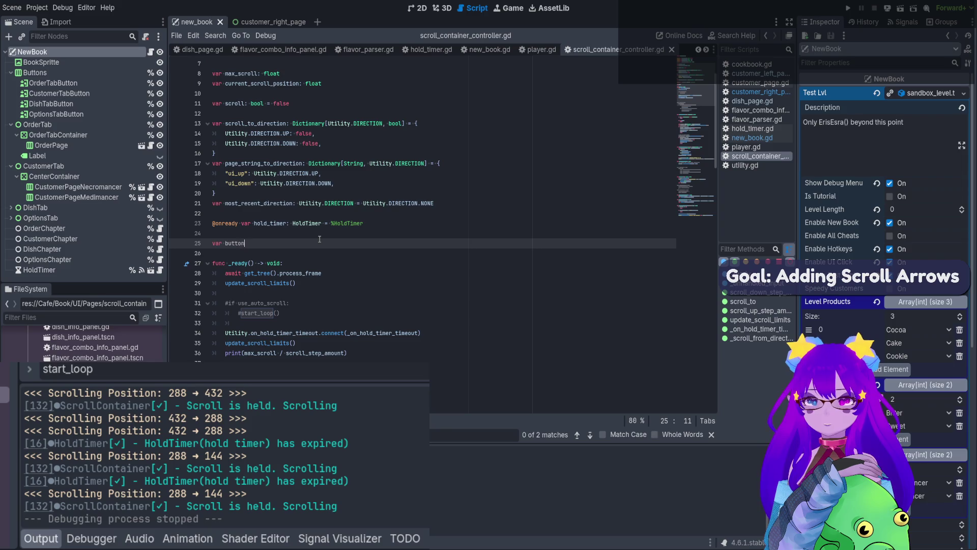
type("_presses")
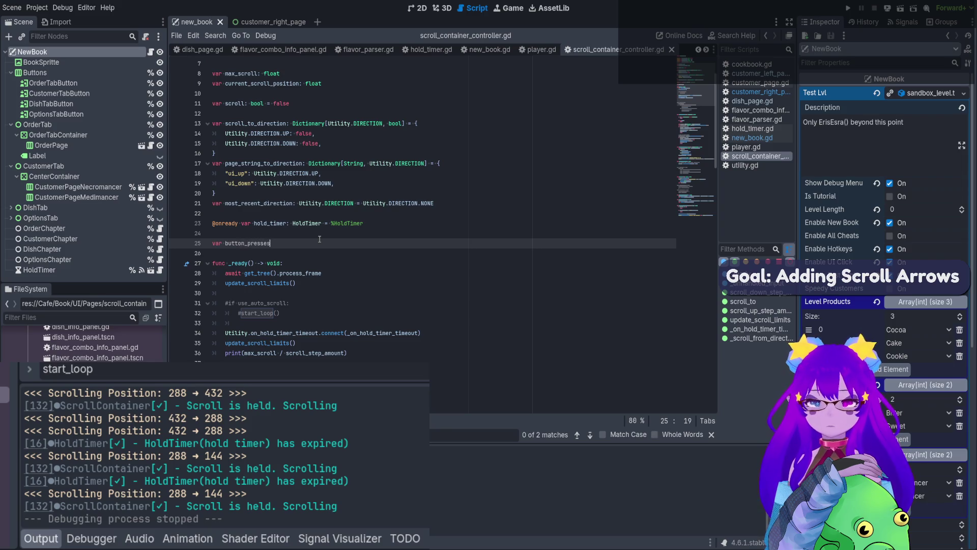
type(": int = 0")
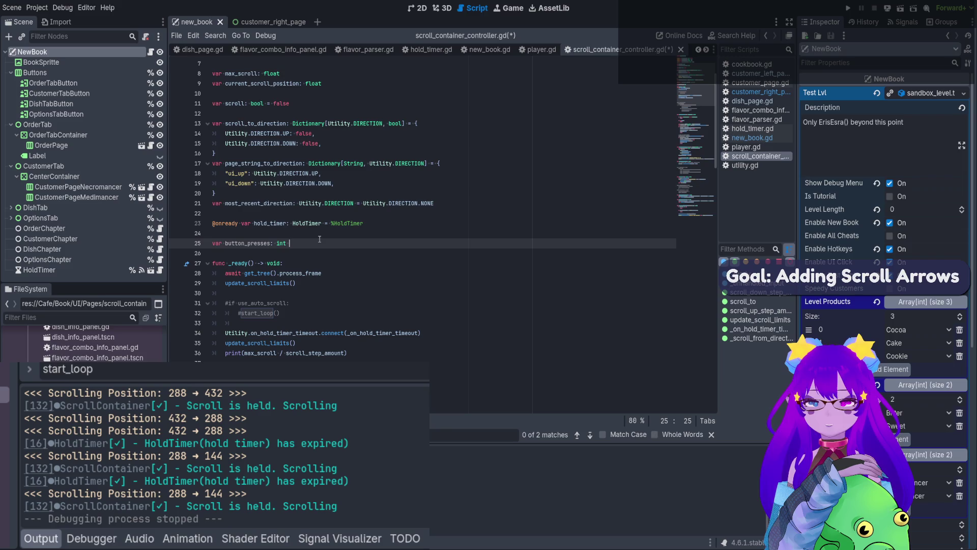
double_click(248, 243)
key("ctrl+s")
- After the _scroll_from_direction call, add 'button_presses += 1' and 'print(button_presses)', then save
scroll(250, 247, "down", 10)
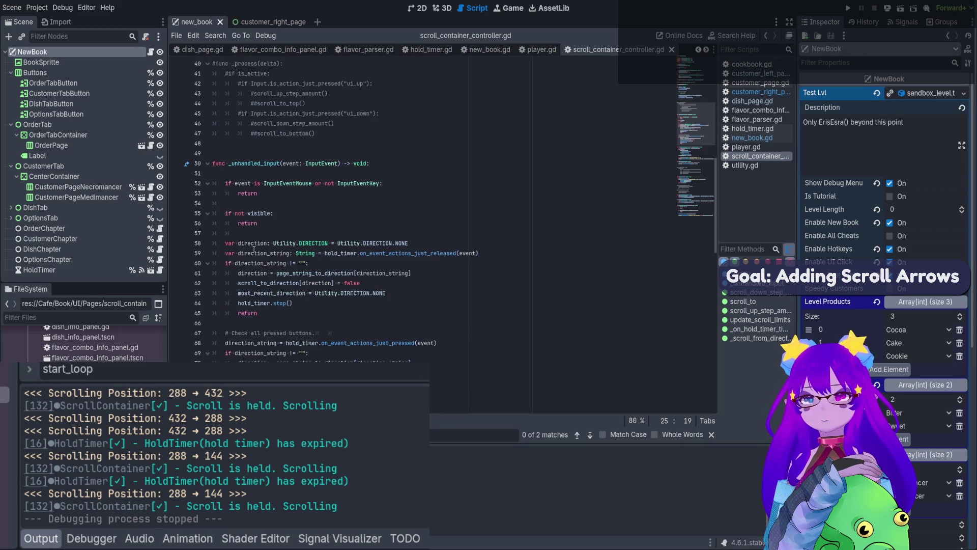
scroll(254, 249, "down", 1)
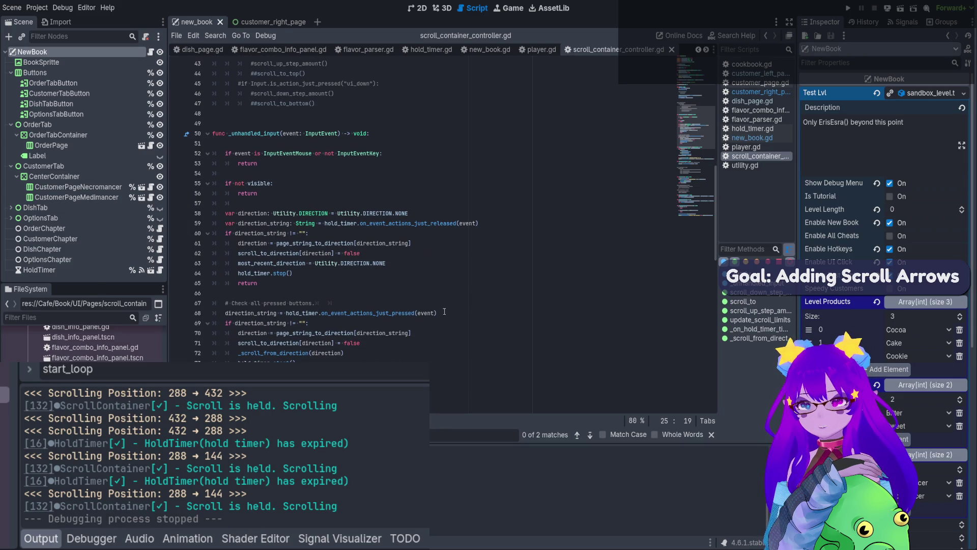
left_click(409, 312)
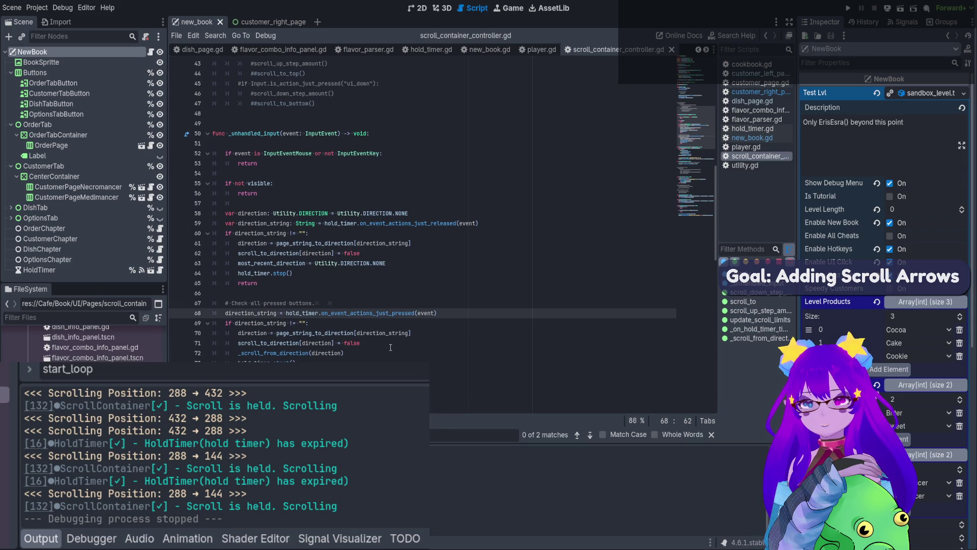
scroll(390, 347, "down", 1)
left_click(388, 323)
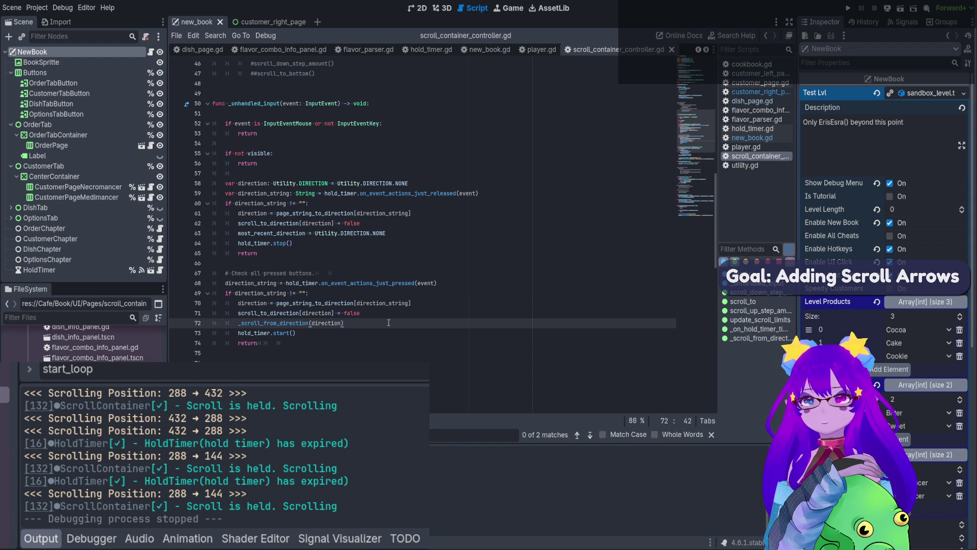
key("Return")
type("button_presses")
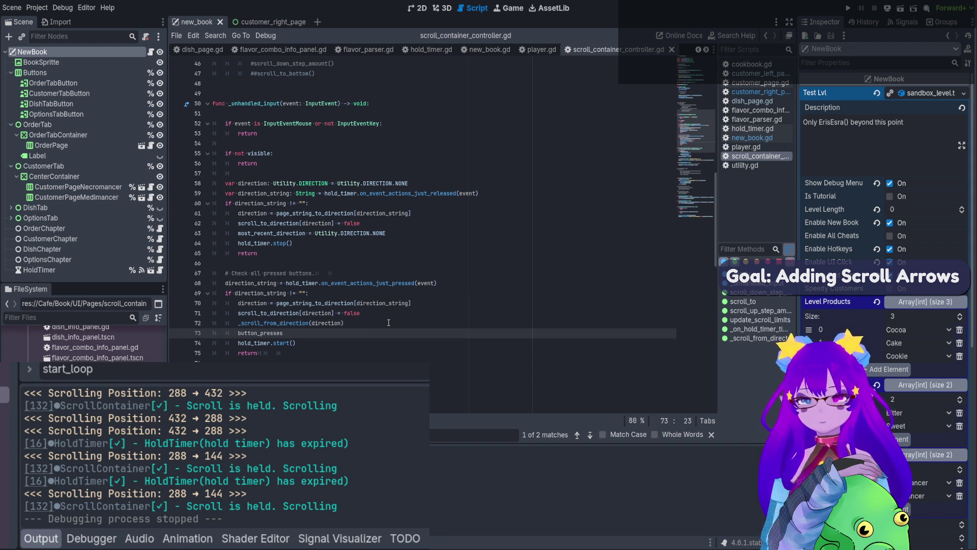
type(" += 1")
key("Return")
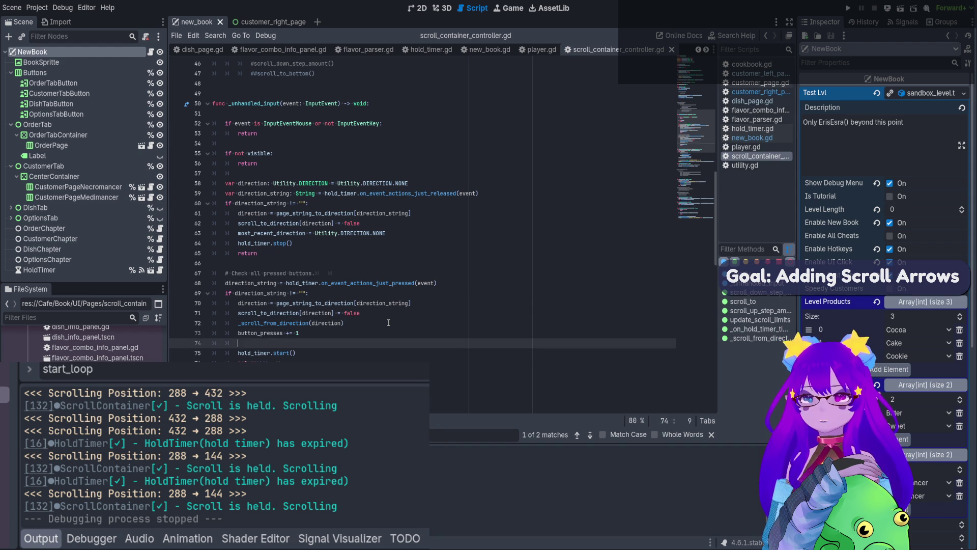
type("print")
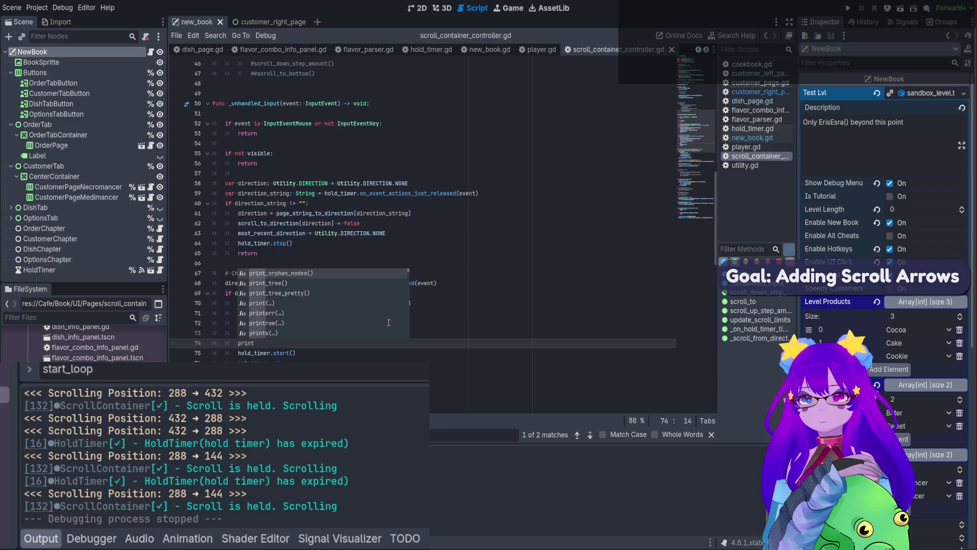
type("(bu")
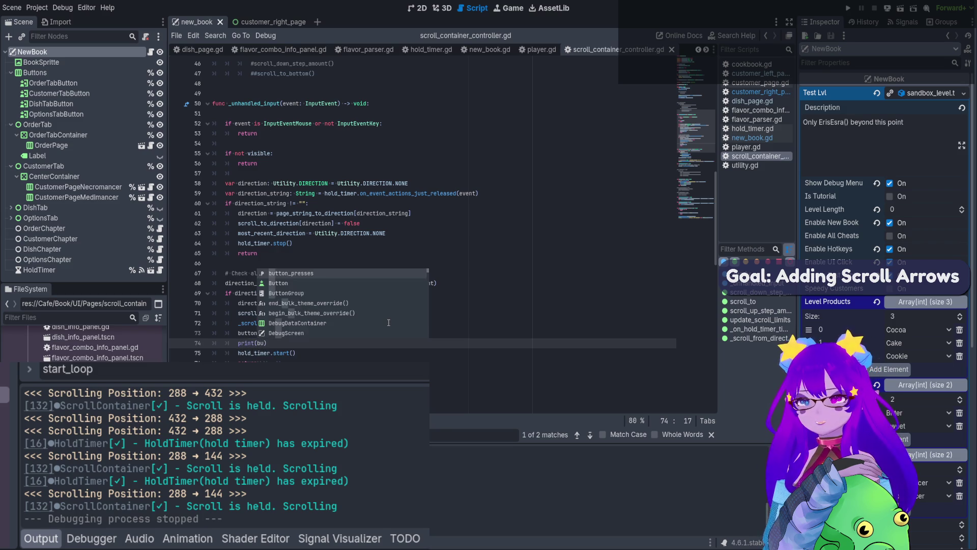
key("Return")
key("ctrl+s")
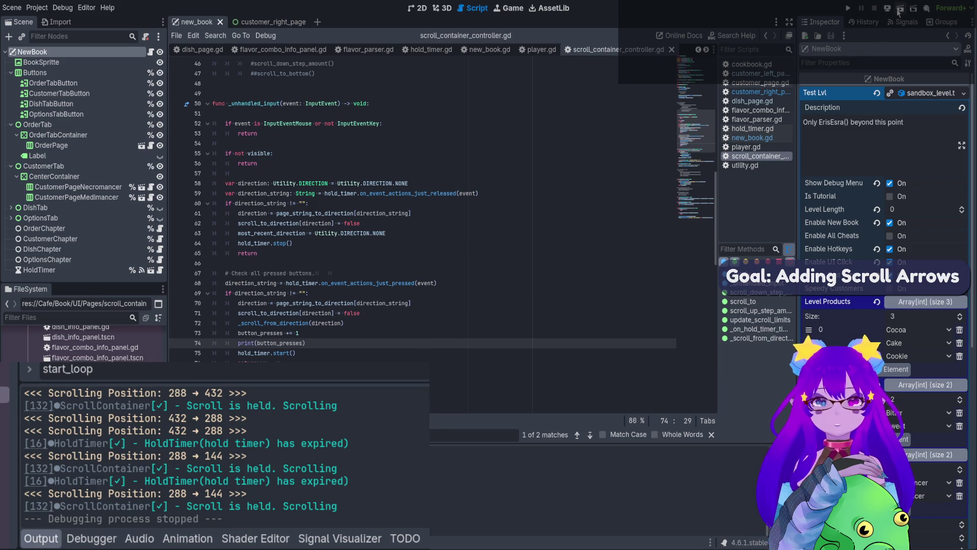
- Run the book scene, scroll until the log counts 10 button presses, then stop it
left_click(900, 9)
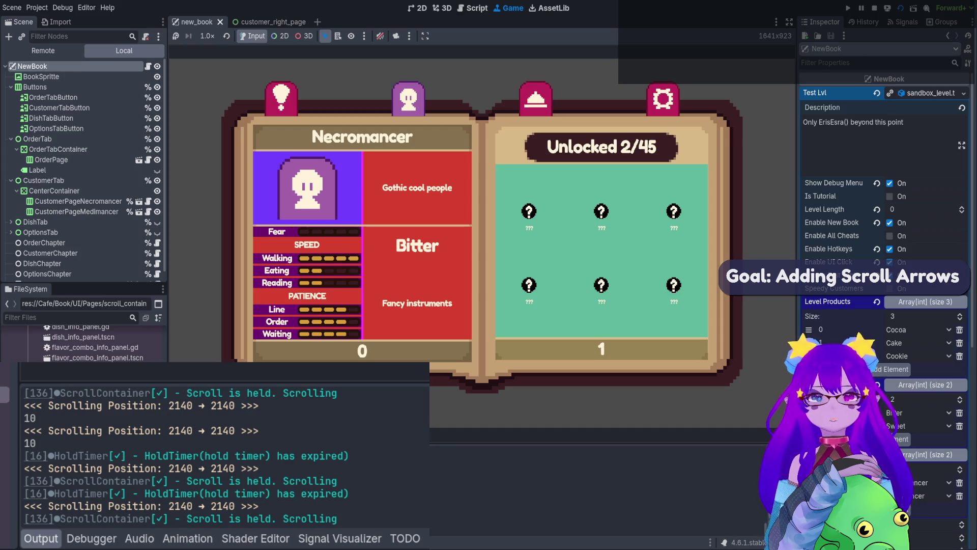
left_click(875, 9)
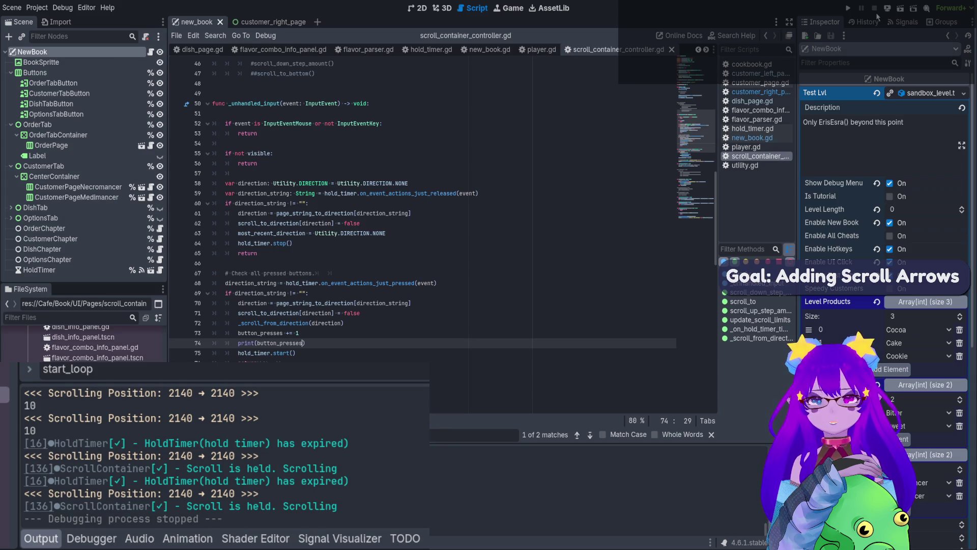
- Switch to the customer_right_page scene and view its layout in the 2D workspace
scroll(549, 205, "up", 10)
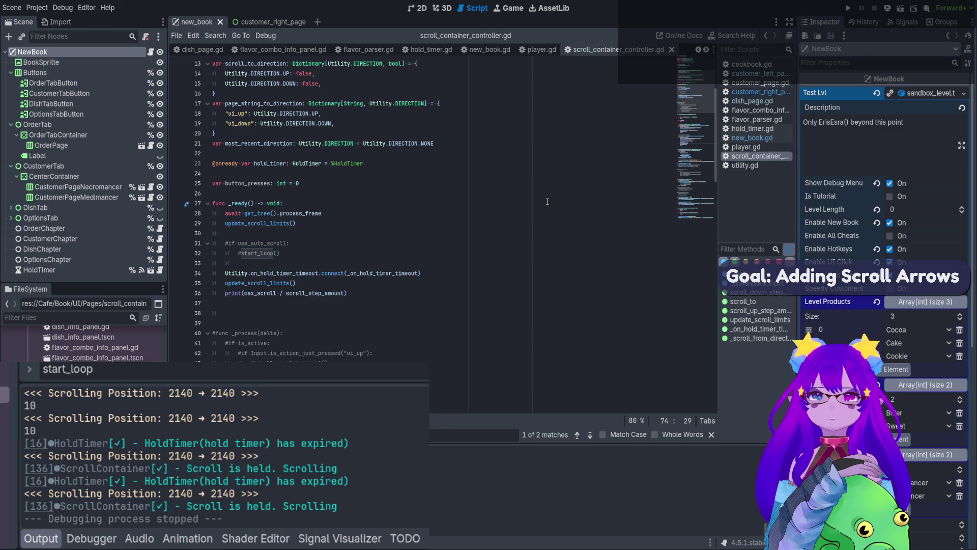
left_click(273, 22)
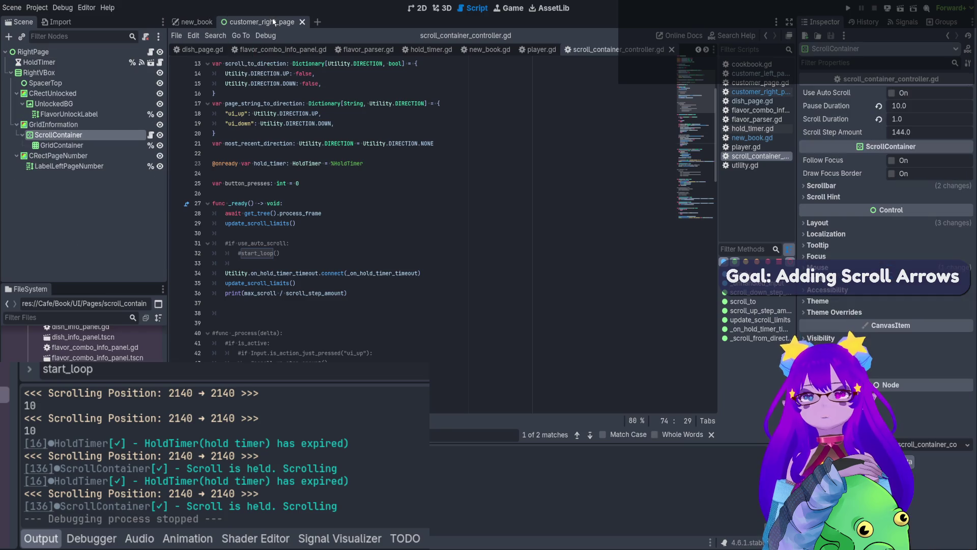
left_click(417, 8)
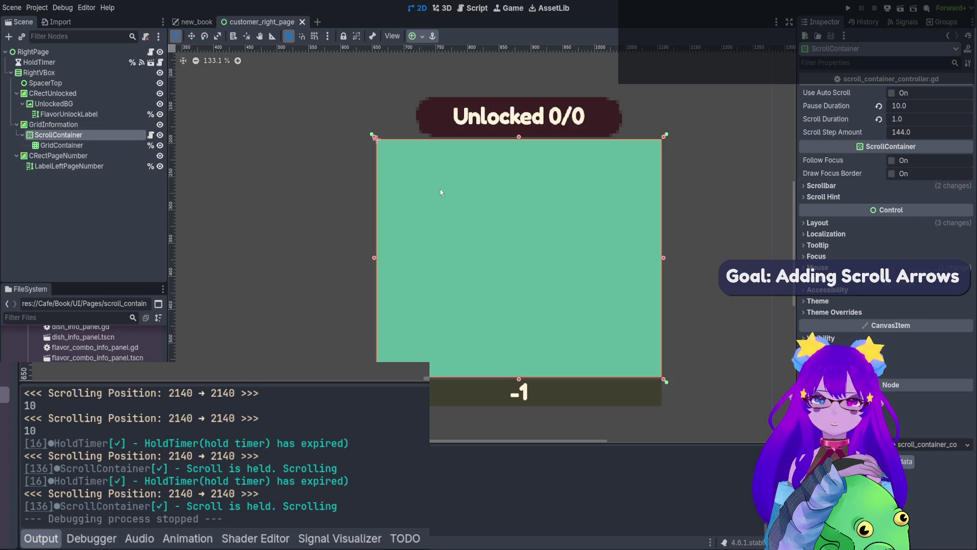
- Back in new_book, highlight the logged press count 10 and the scroll position lines
left_click(197, 22)
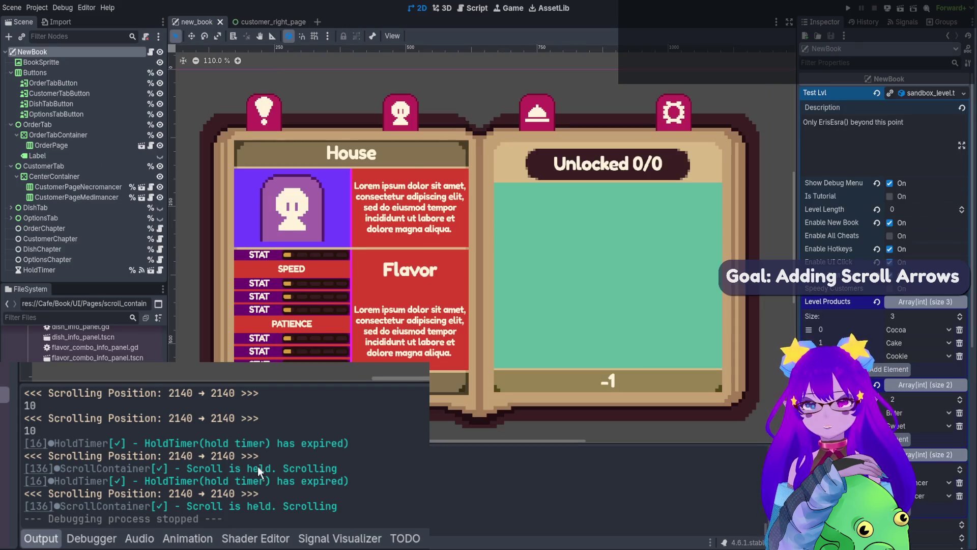
left_click_drag(75, 426, 26, 407)
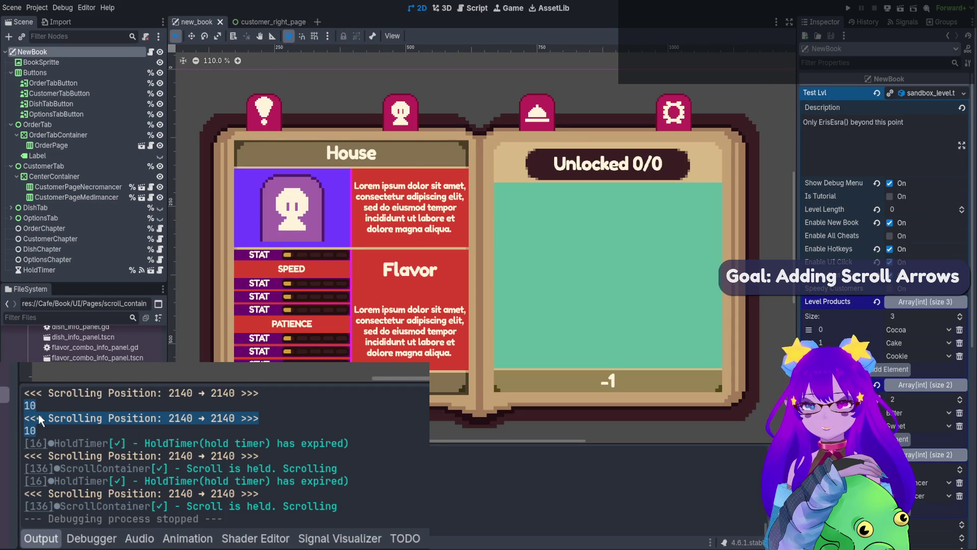
left_click_drag(296, 490, 197, 436)
scroll(196, 438, "up", 3)
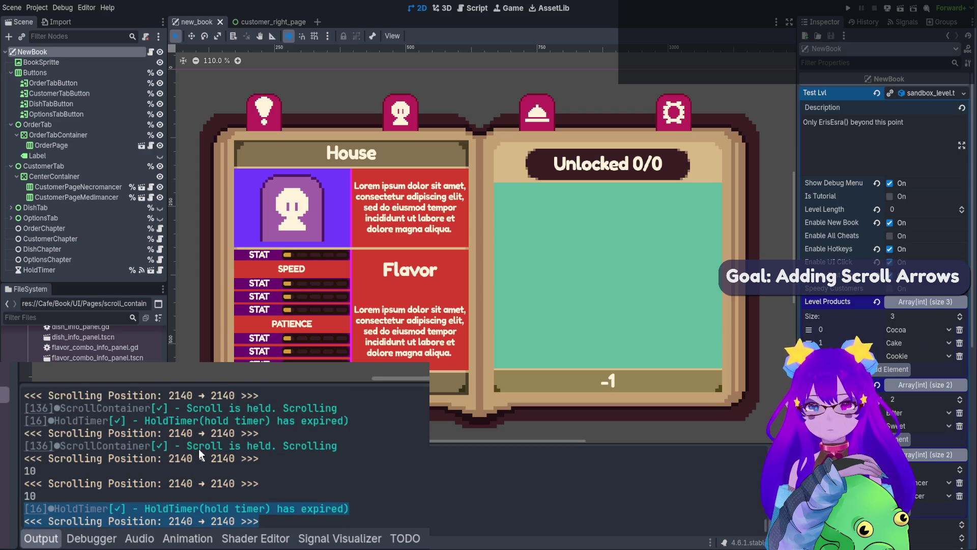
- Delete the CustomerPageMedimancer node and run the book scene again
left_click(115, 201)
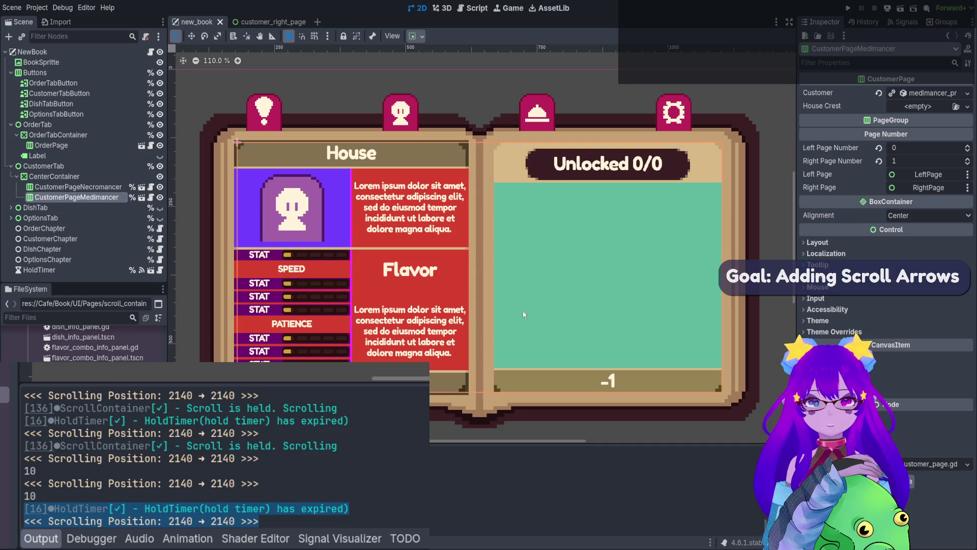
key("Delete")
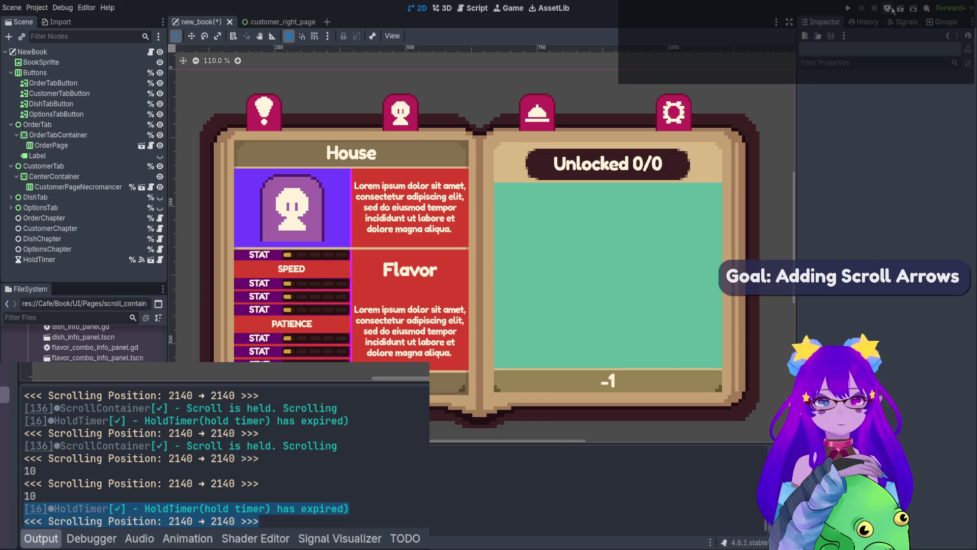
left_click(900, 8)
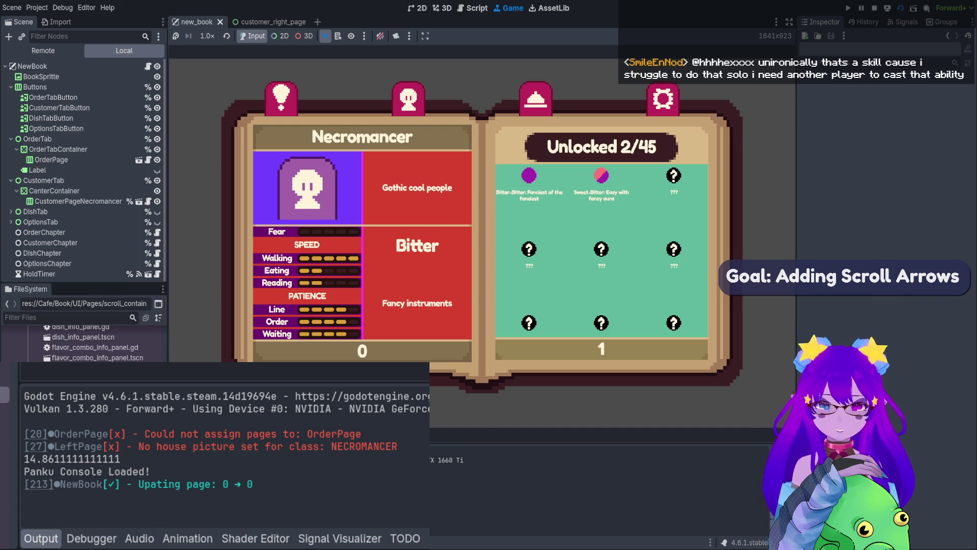
- Hold the down arrow so the Unlocked 2/45 grid steps down in 144-unit jumps
key("Down")
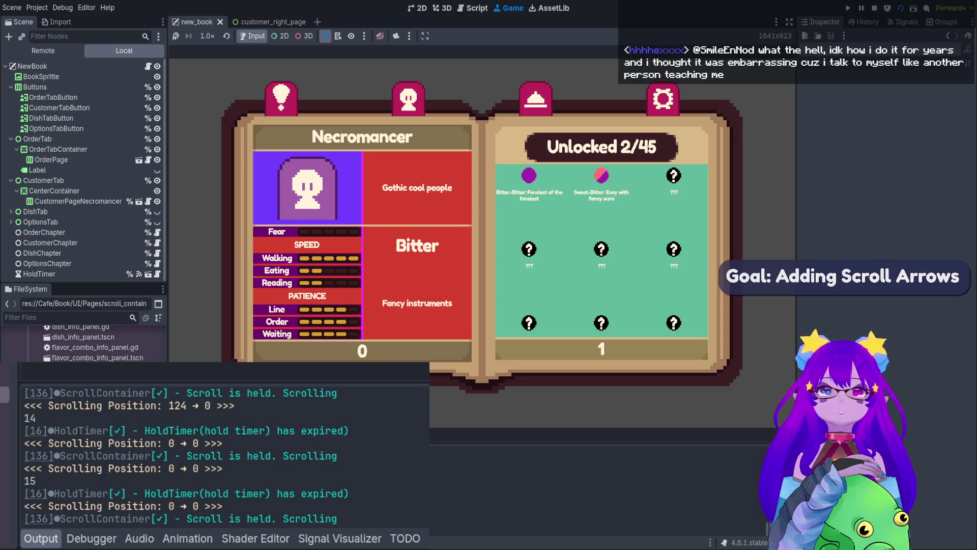
- Alternate holding the down and up arrows several times to scroll the flavor grid, then stop the game
key("Down")
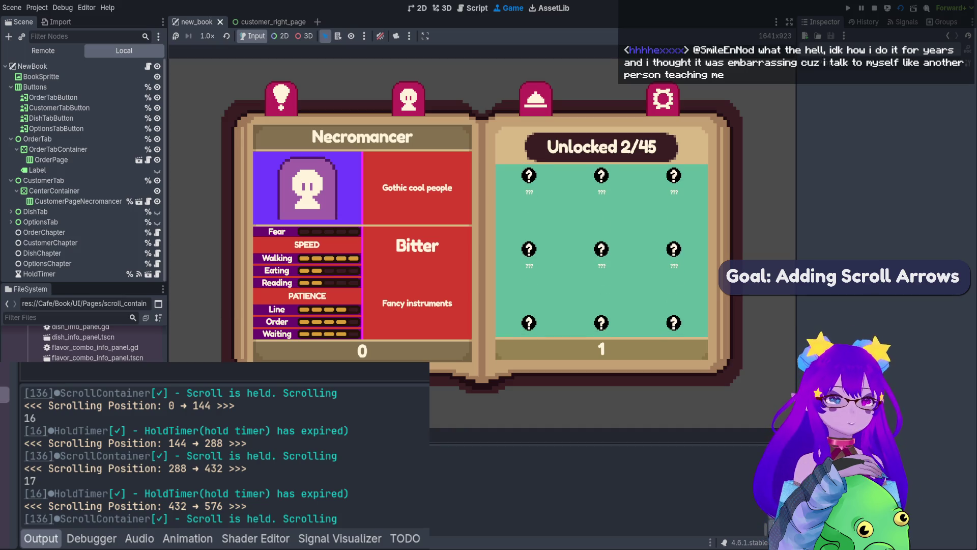
key("Up")
key("Down")
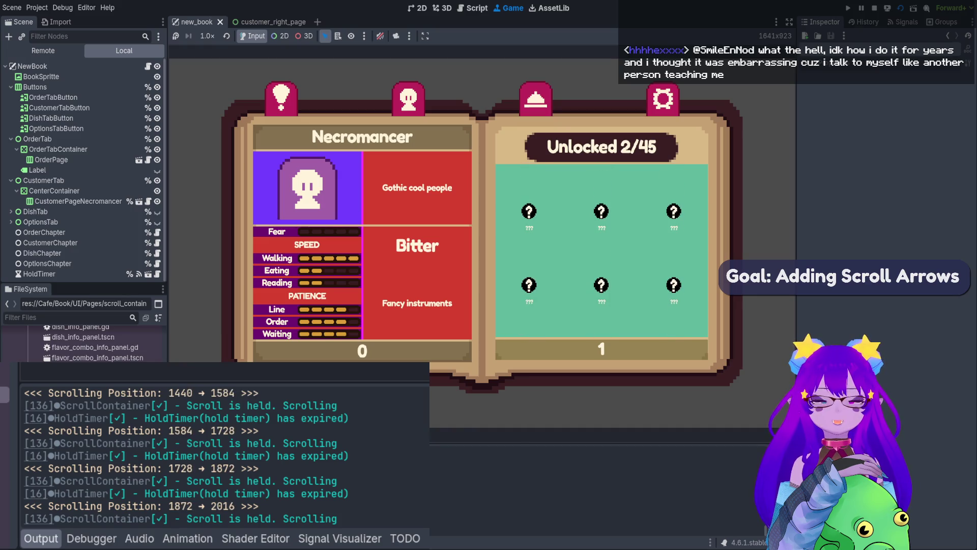
key("Up")
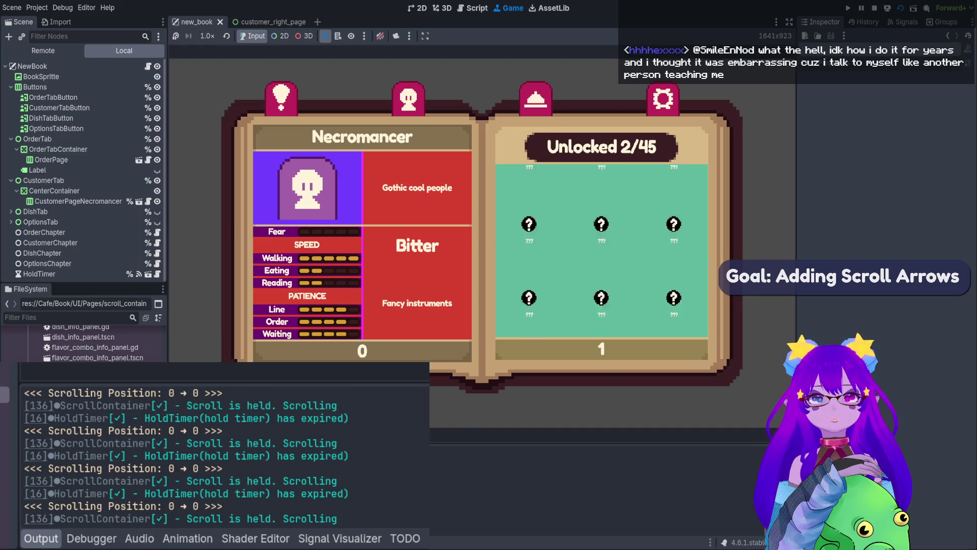
key("Down")
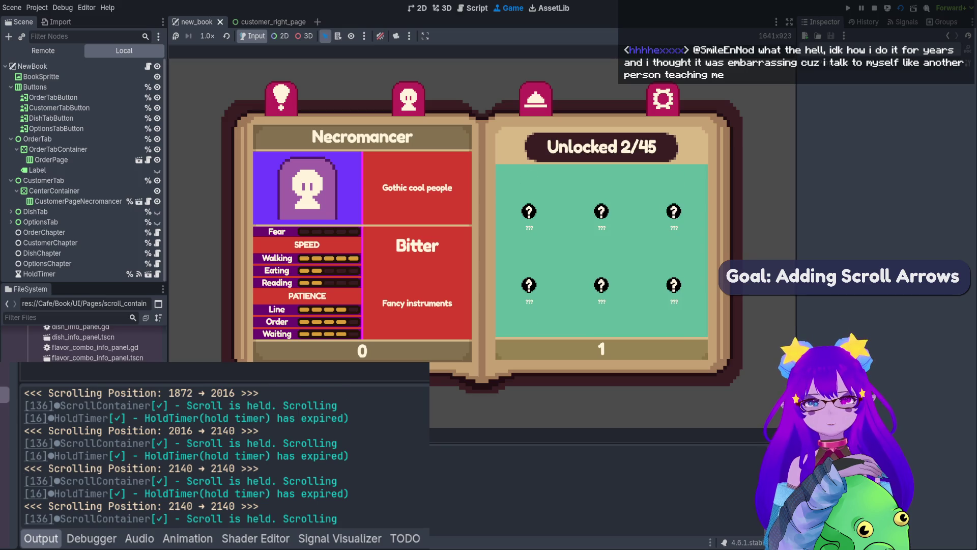
key("Up")
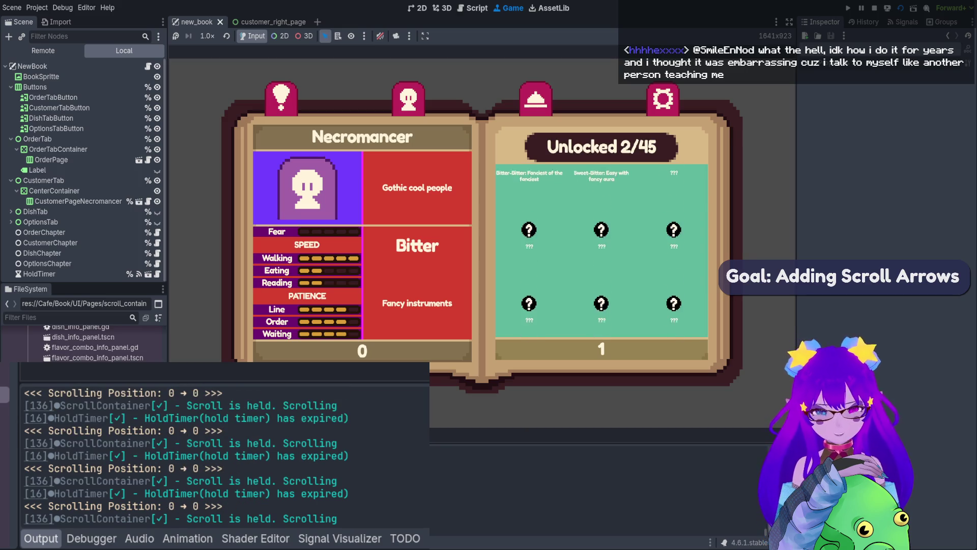
key("Down")
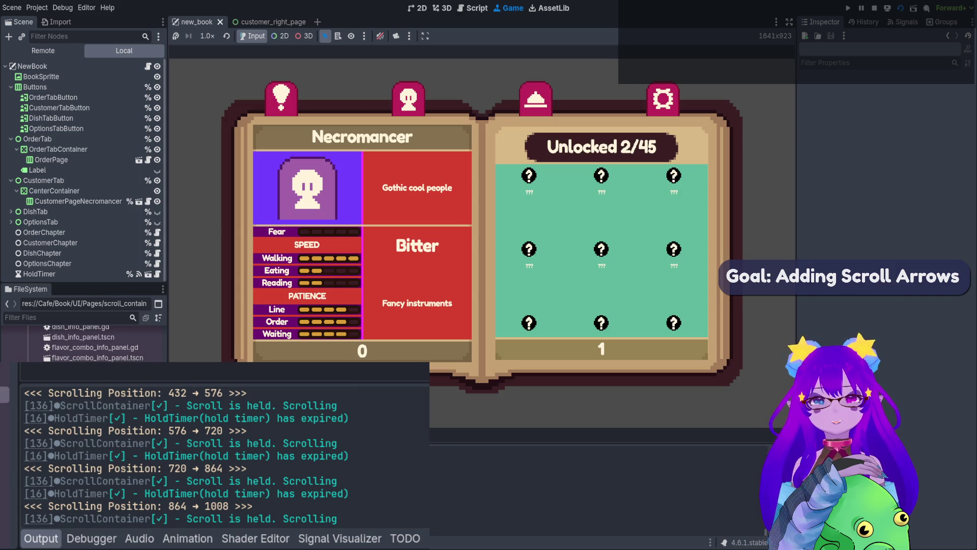
left_click(874, 8)
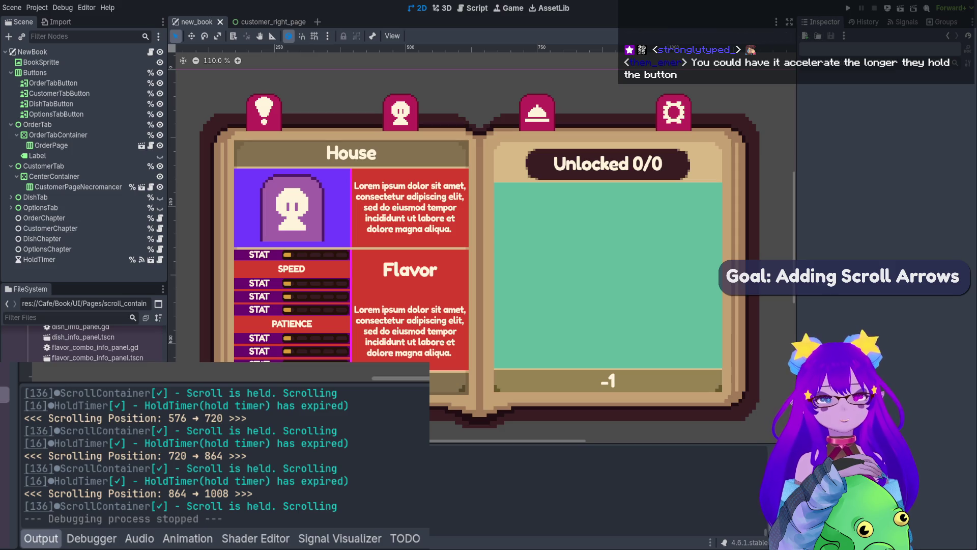
- In customer_right_page, change Scroll Step Amount from 144 to 10 and save
left_click(708, 266)
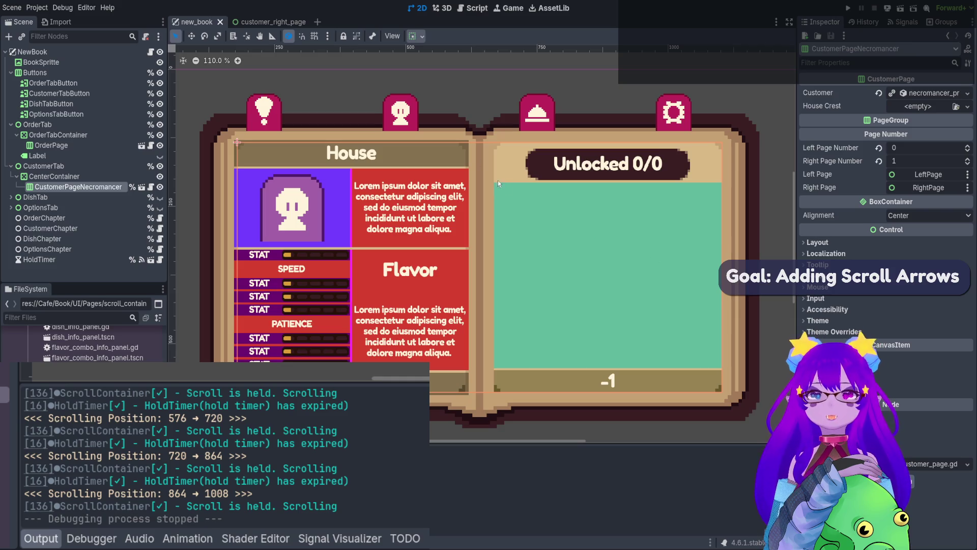
left_click(263, 23)
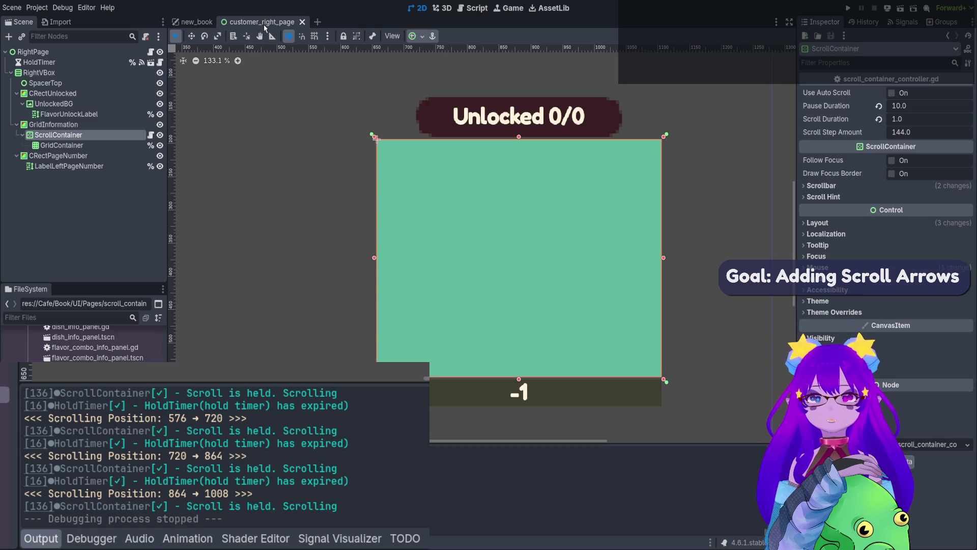
left_click(912, 133)
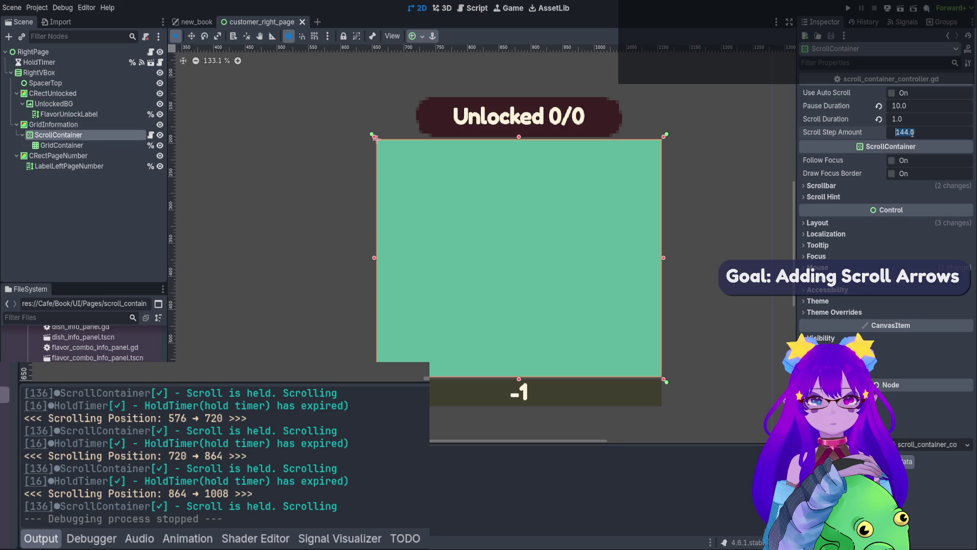
type("10")
key("ctrl+s")
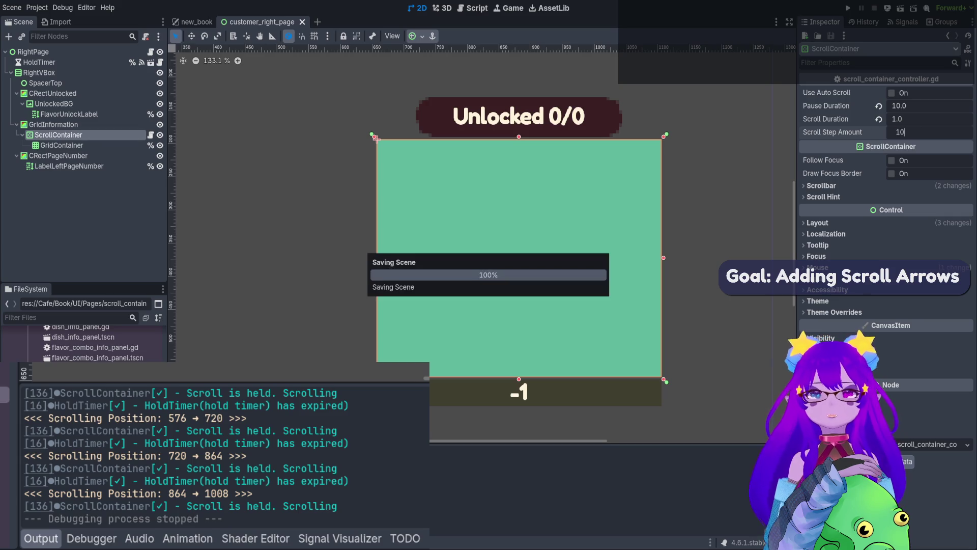
- Run the book game to confirm scrolling in 10-unit steps, then stop it
left_click(197, 22)
left_click(900, 8)
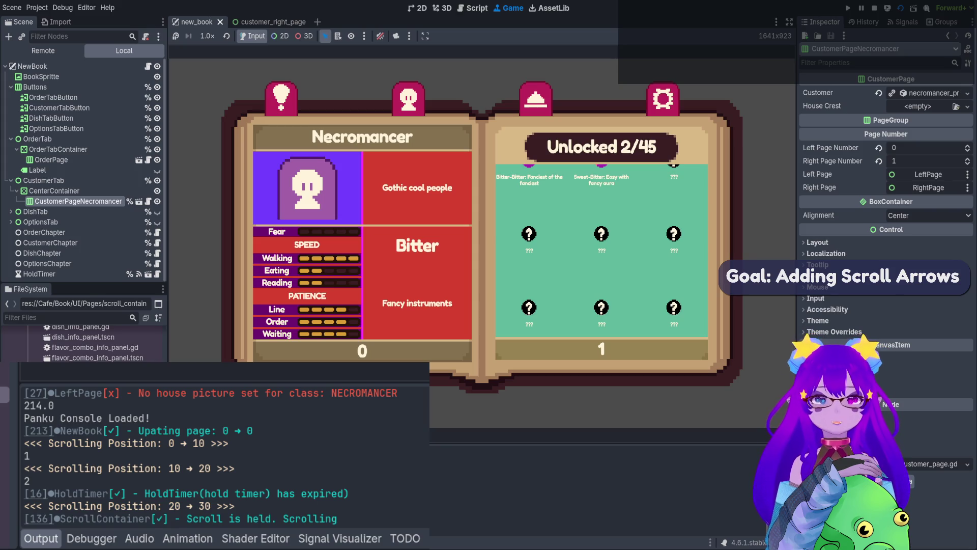
left_click(874, 8)
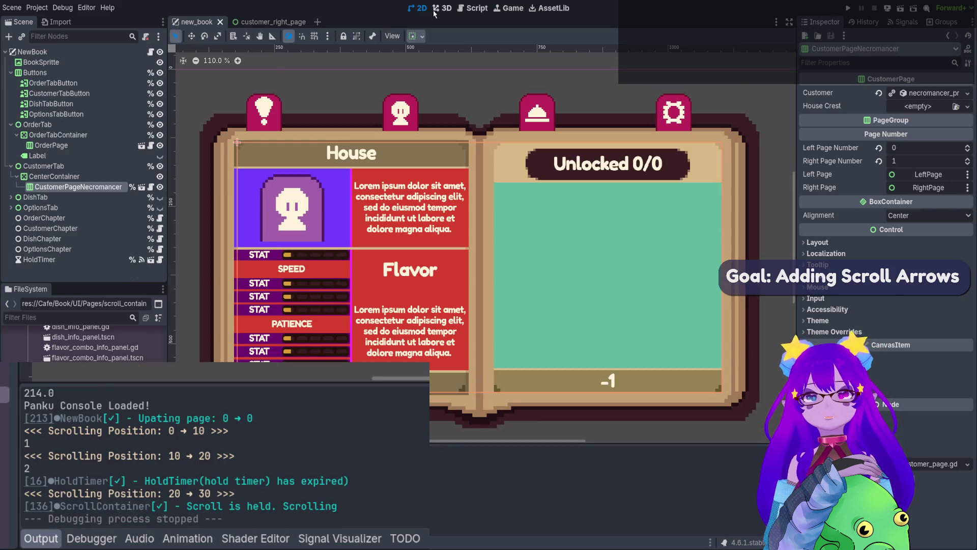
- Return to customer_right_page and filter the FileSystem by 'flavor'
left_click(263, 22)
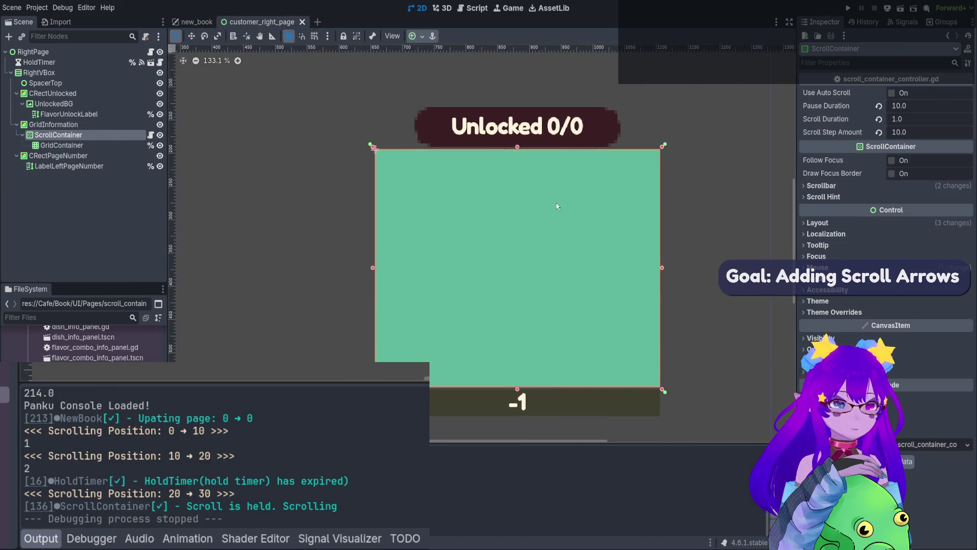
left_click(95, 316)
type("fl")
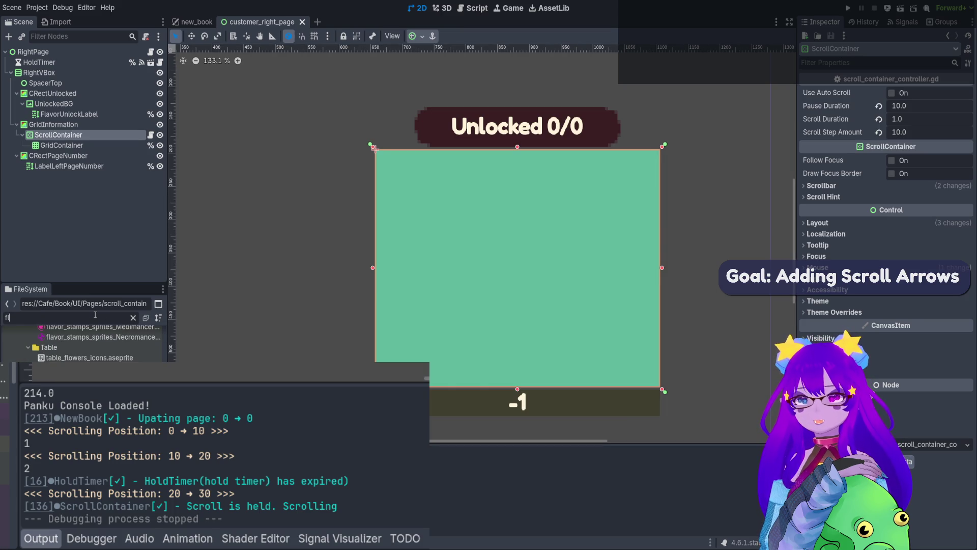
type("avor")
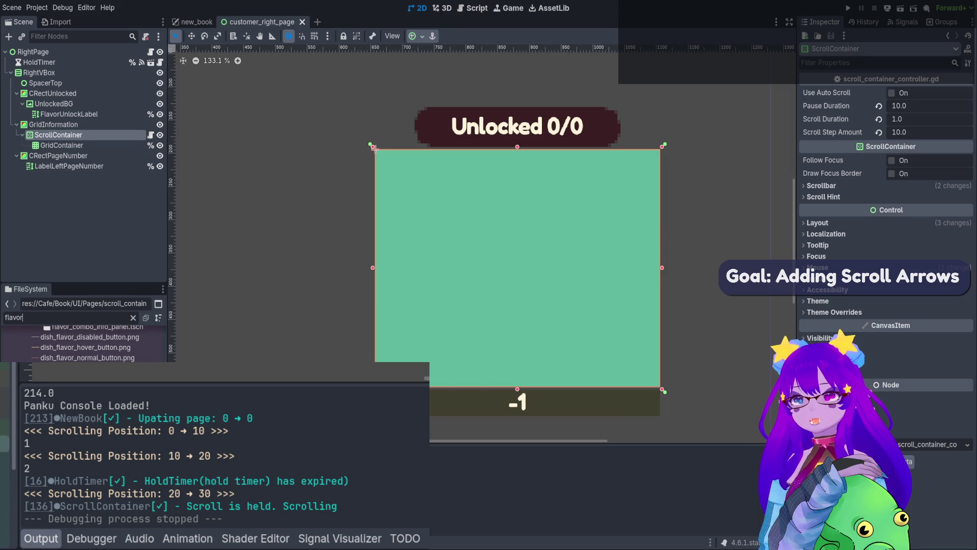
- Drop flavor_combo_info_panel.tscn into GridContainer, duplicate it to four panels, and open its scene
scroll(87, 349, "down", 2)
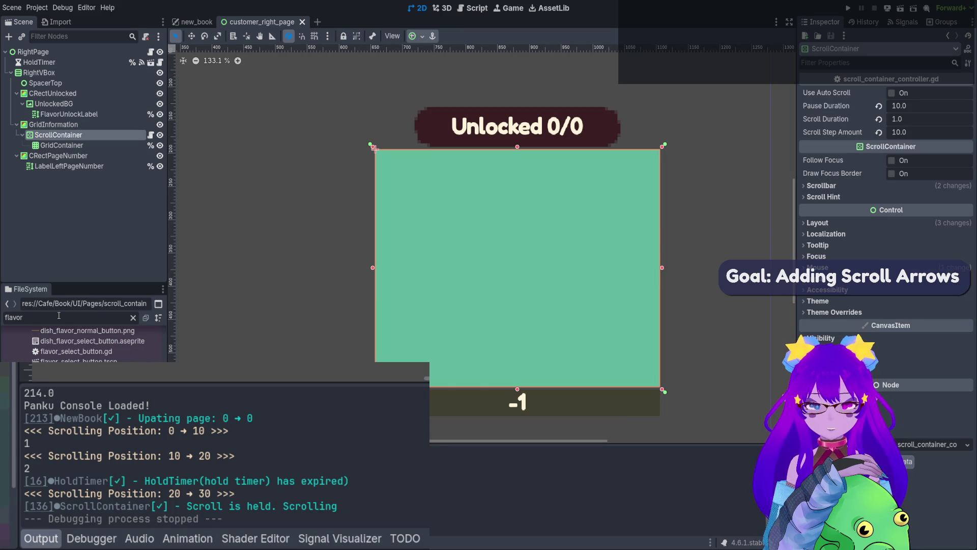
key("ctrl+a")
type("panel")
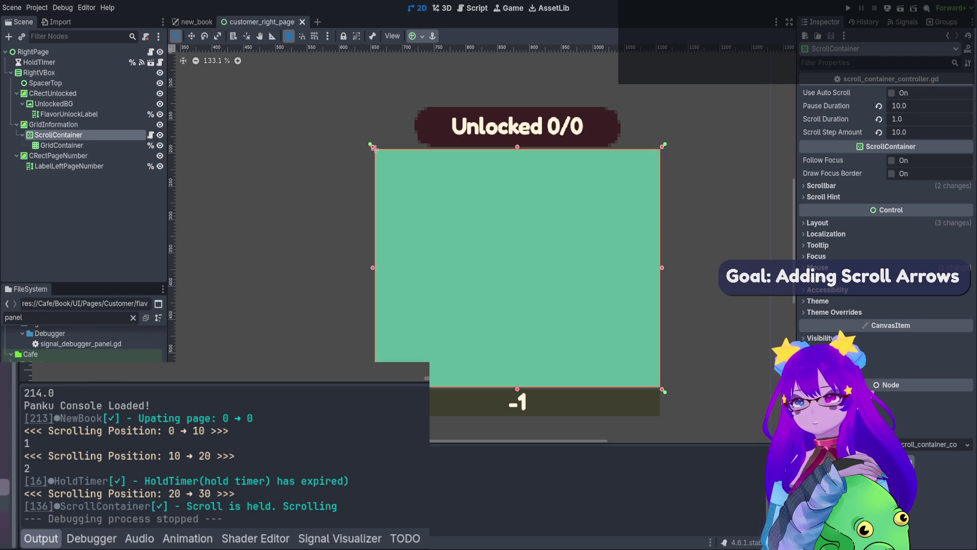
mouse_move(76, 357)
left_mouse_down()
mouse_move(128, 161)
mouse_move(51, 147)
mouse_move(61, 145)
left_mouse_up()
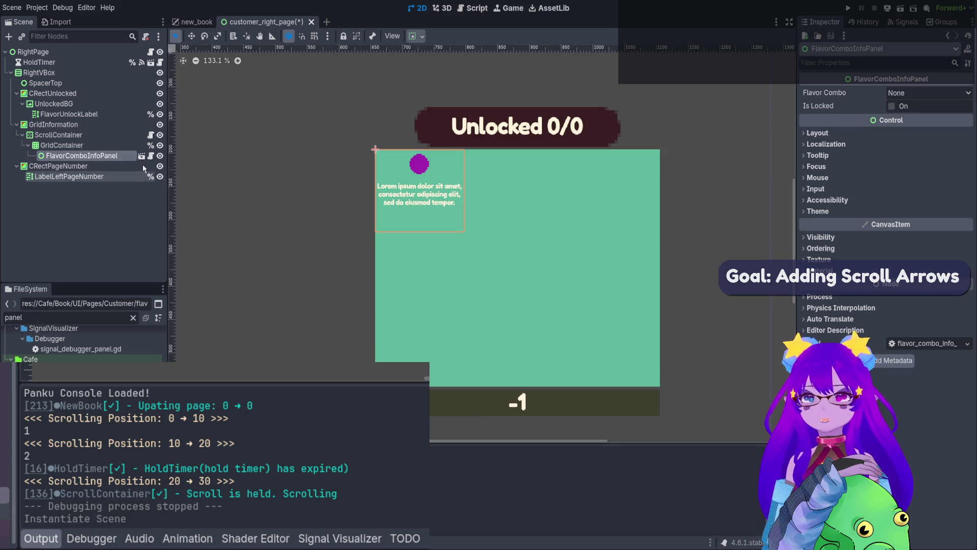
key("ctrl+d")
key("ctrl+d")
key("ctrl+d")
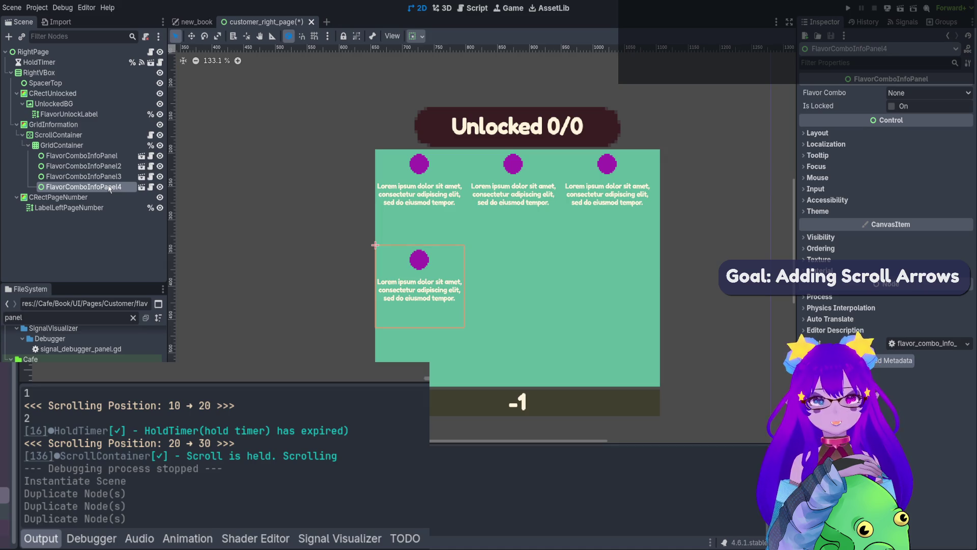
left_click(107, 156)
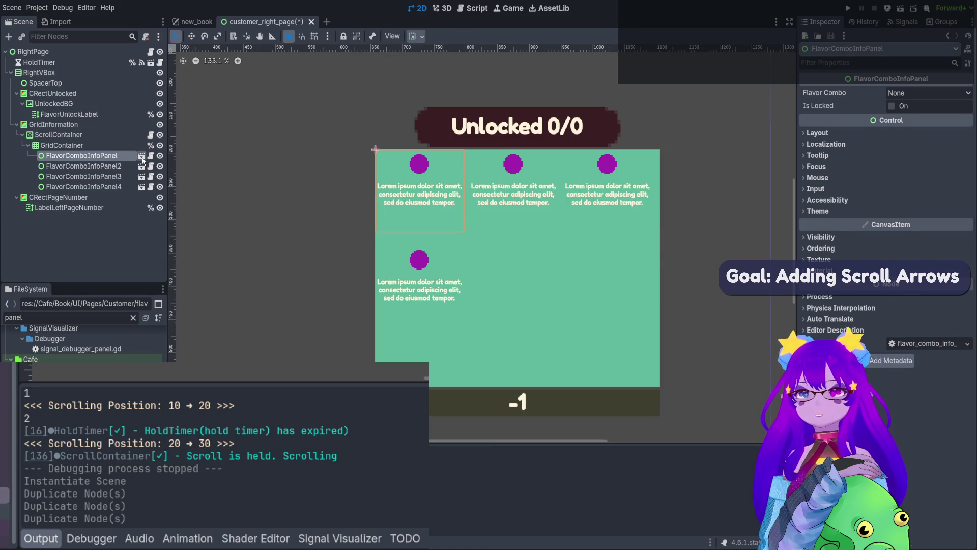
left_click(142, 157)
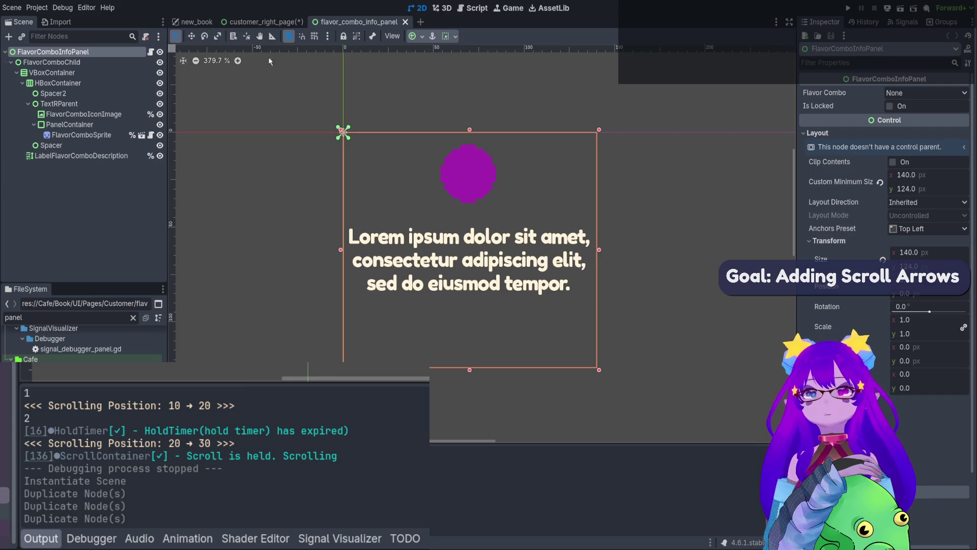
- Return to customer_right_page and read the first panel's 140×124 Custom Minimum Size
left_click(260, 22)
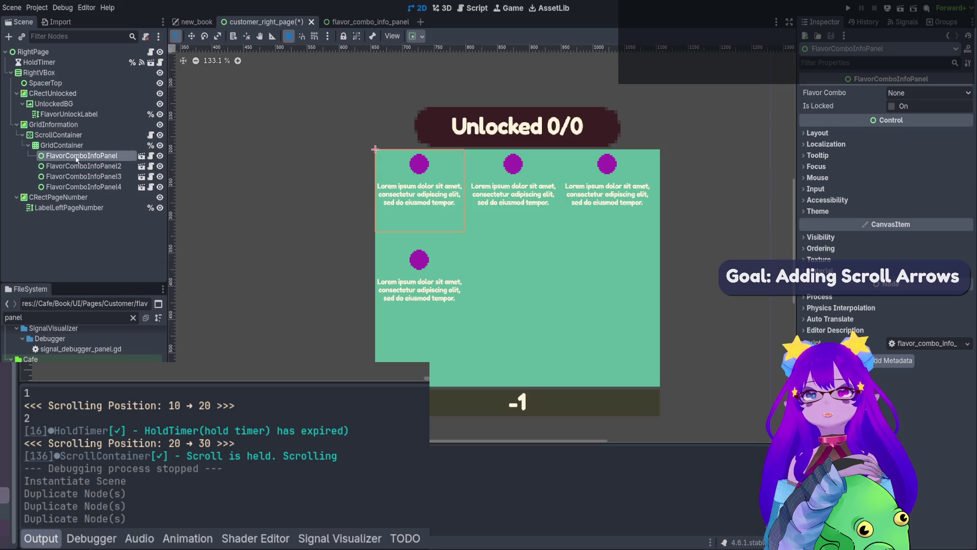
left_click(864, 133)
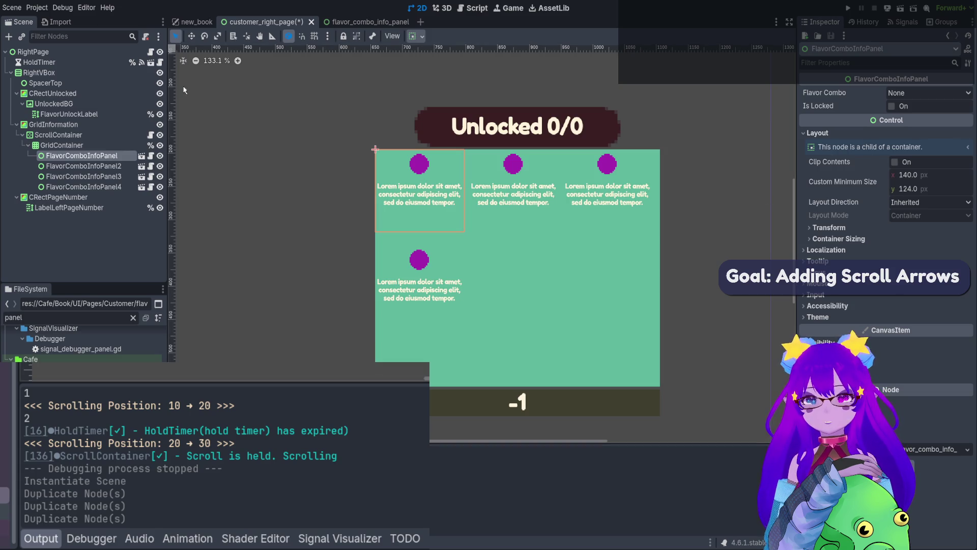
- Declare a PANEL_HEIGHT float constant in scroll_container_controller.gd and save the script
left_click(150, 135)
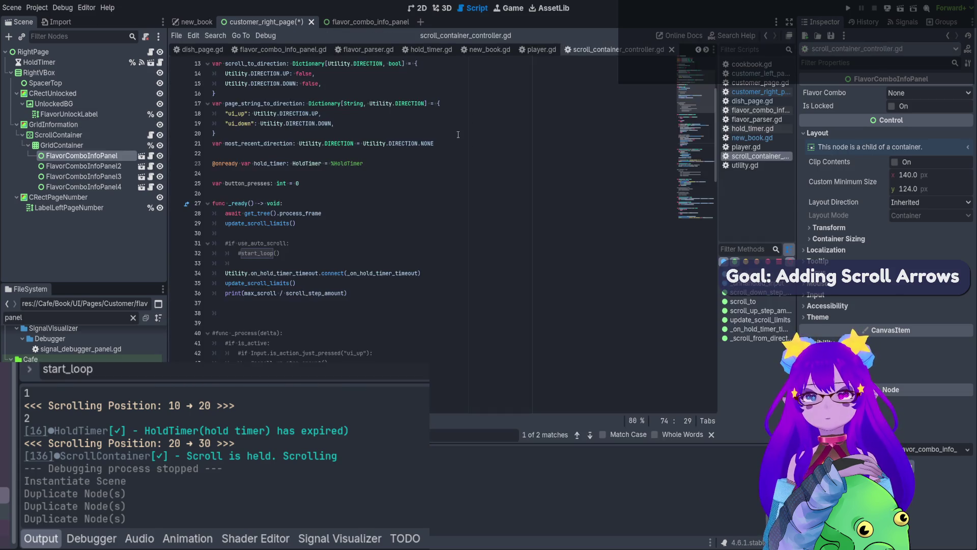
left_click(387, 115)
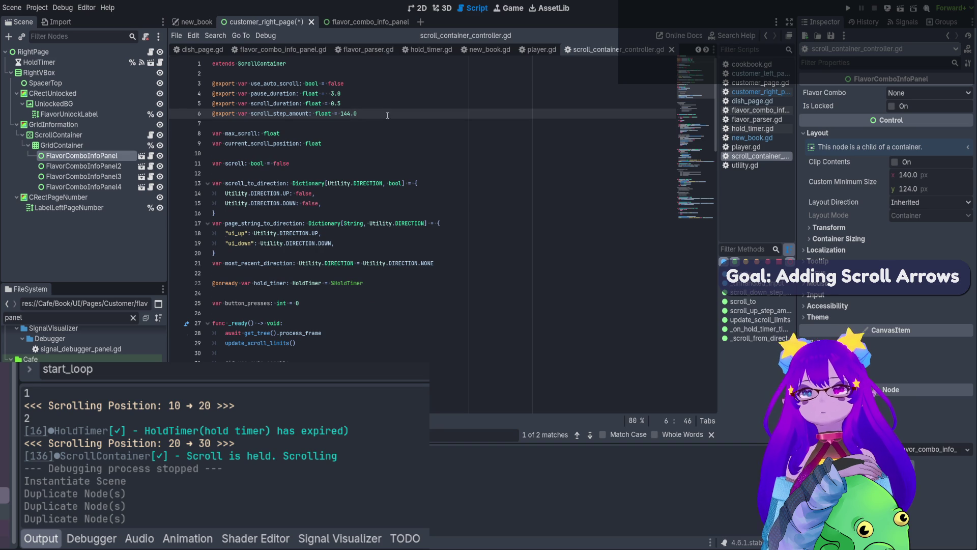
key("Return")
key("Return")
type("var")
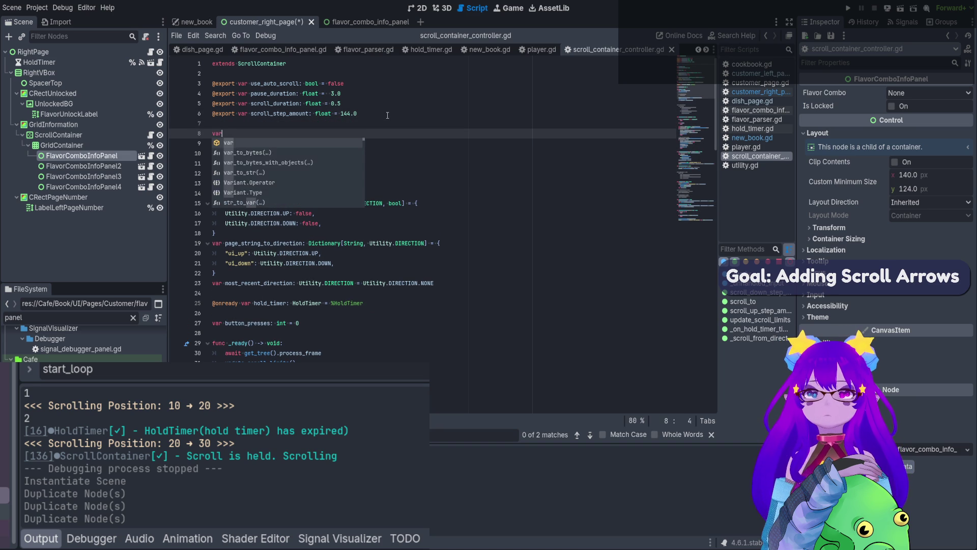
key("BackSpace")
key("BackSpace")
key("BackSpace")
type("const ")
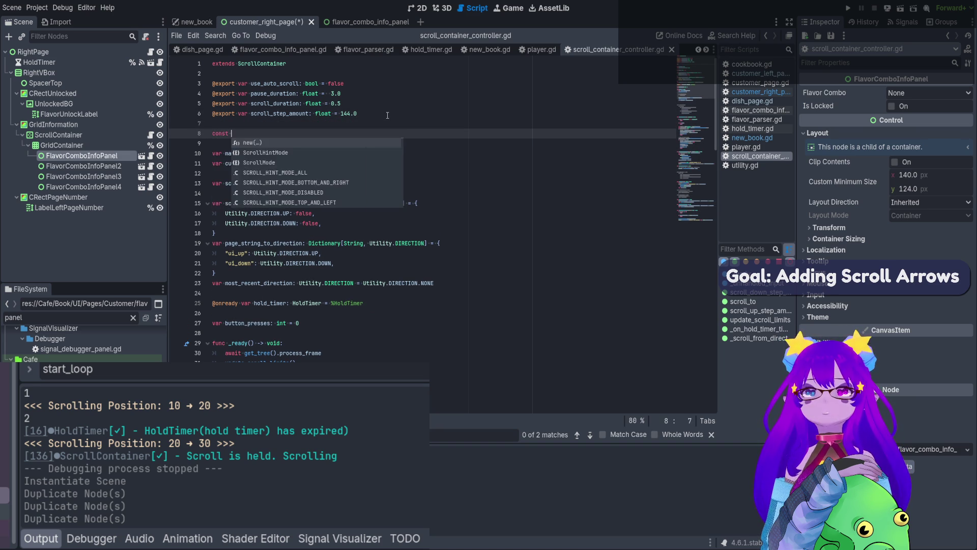
type("PANEL")
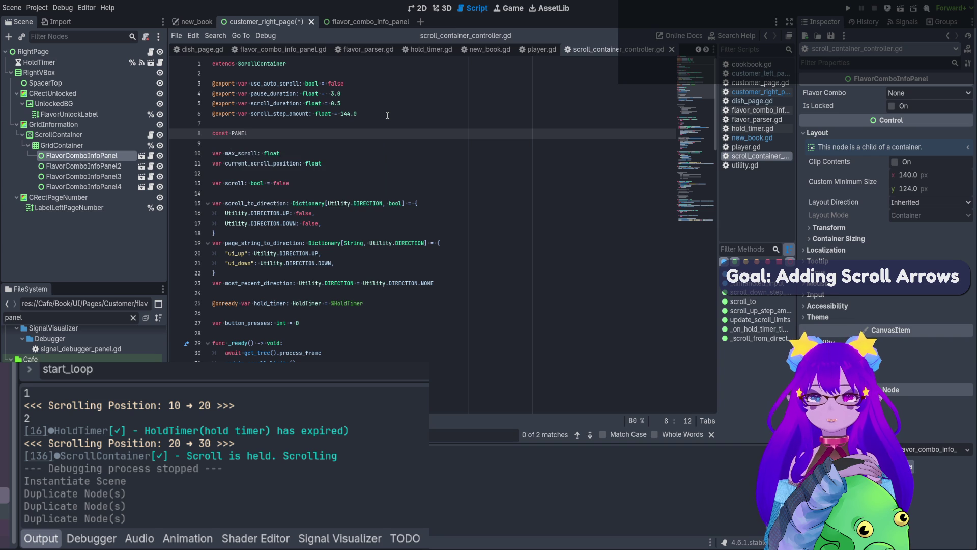
type("GEIGHT")
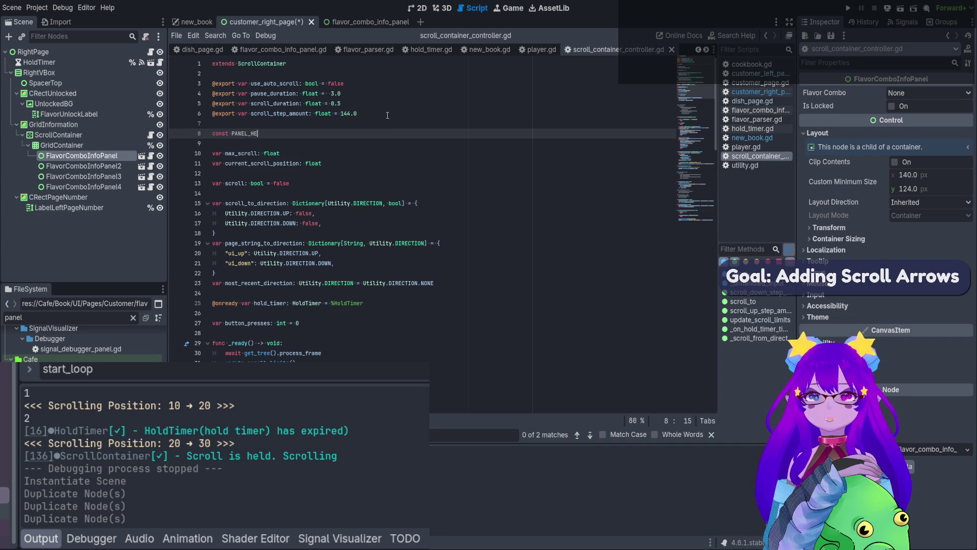
type(": float = ")
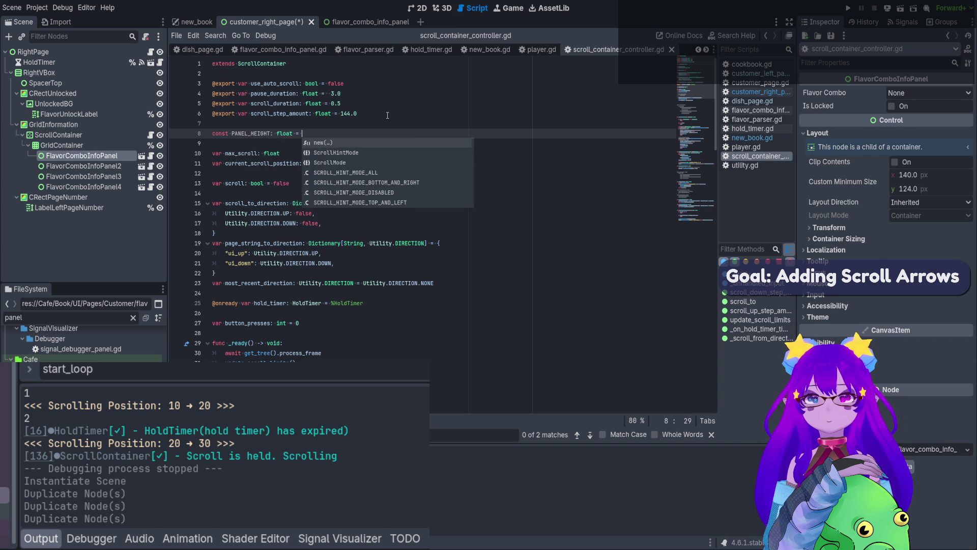
type("124")
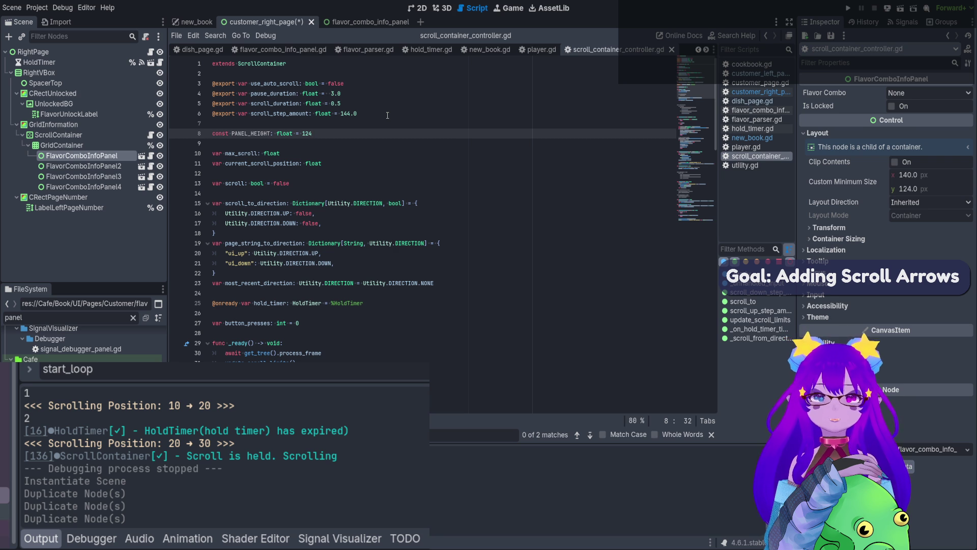
key("ctrl+s")
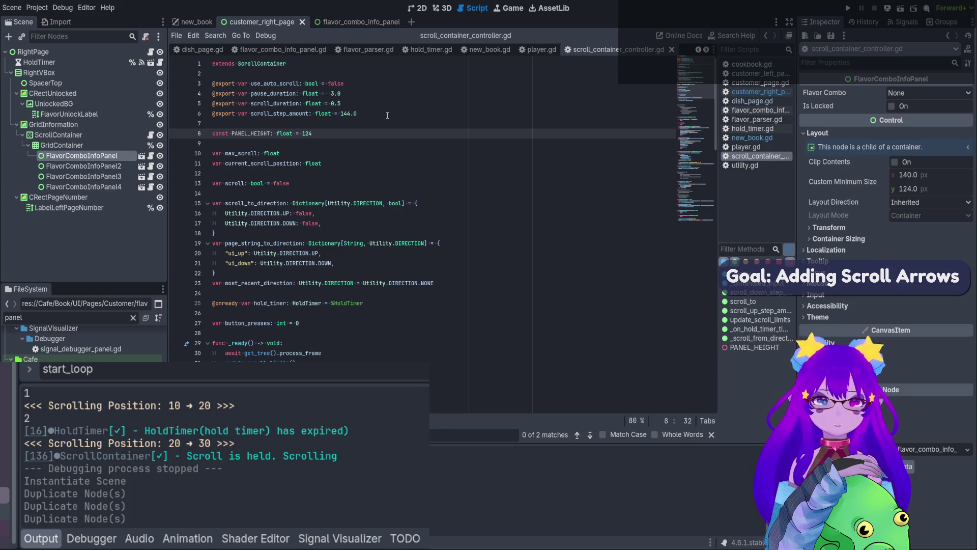
- Check the panels in the 2D view, then search the script for max_scroll and scroll_step_amount uses
left_click(419, 8)
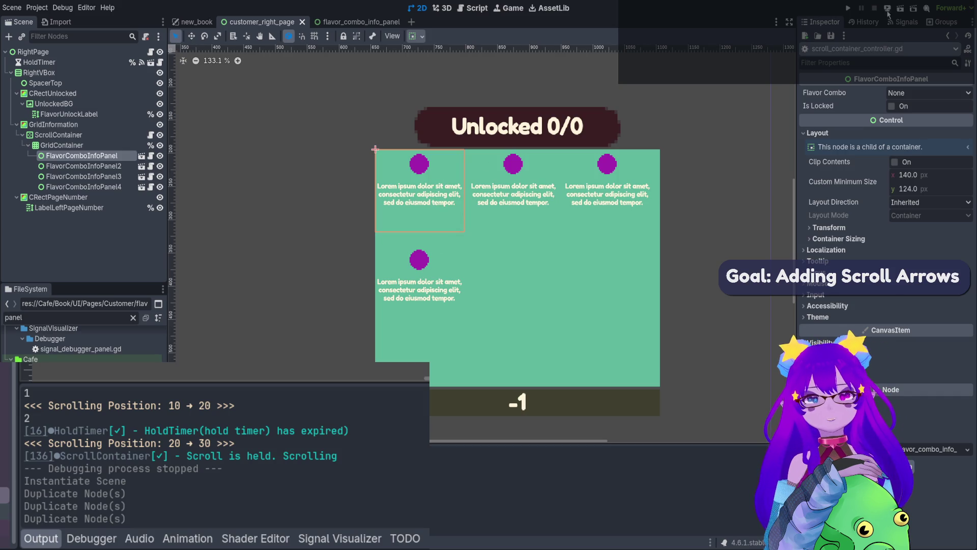
left_click(472, 8)
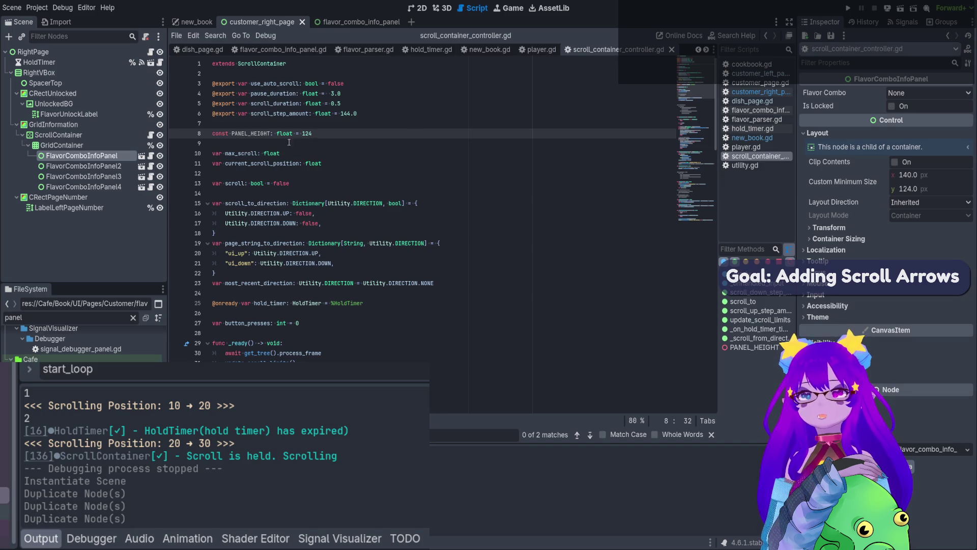
double_click(253, 133)
key("ctrl+s")
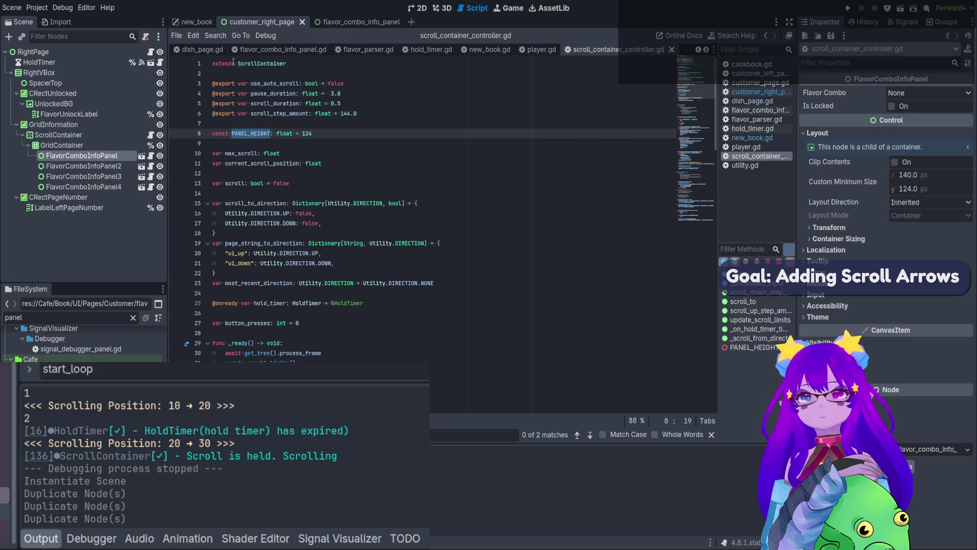
left_click(243, 153)
double_click(245, 154)
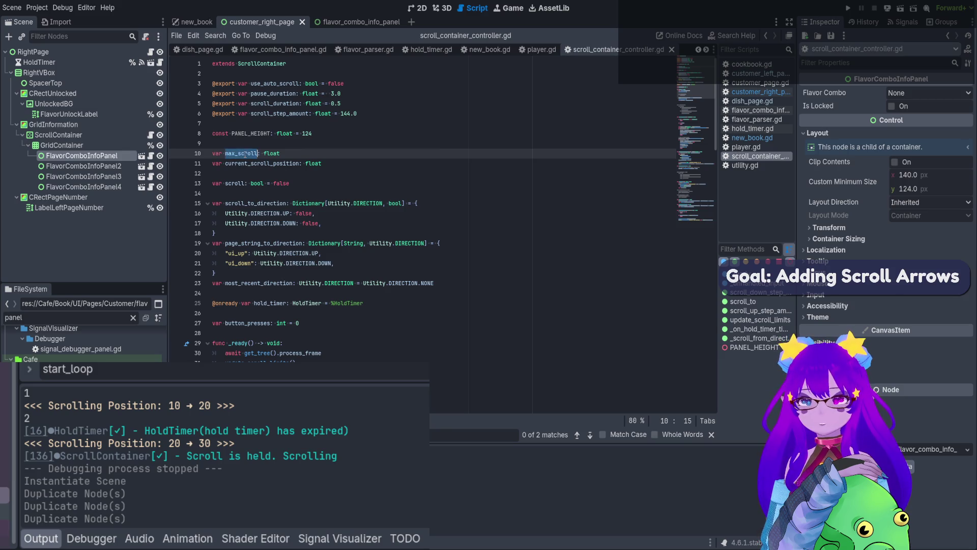
key("ctrl+f")
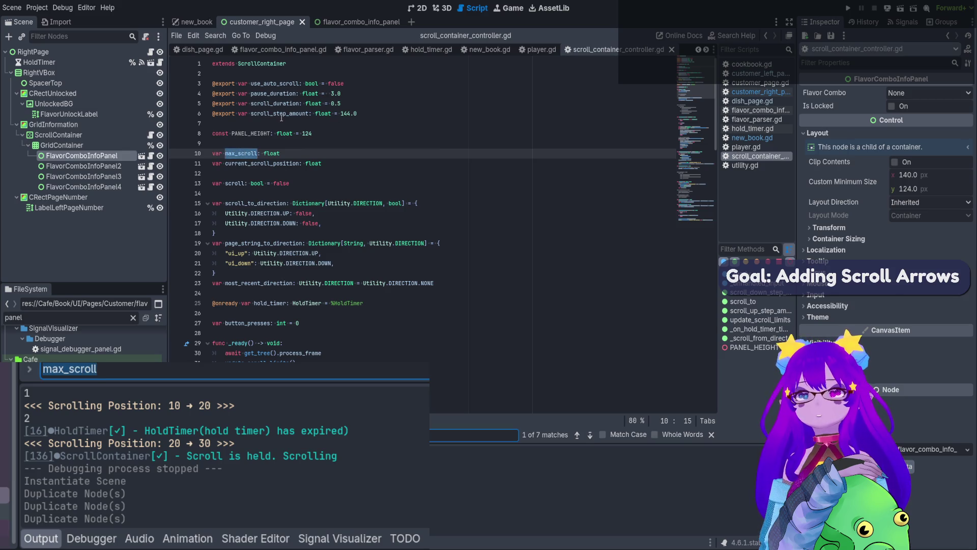
double_click(282, 118)
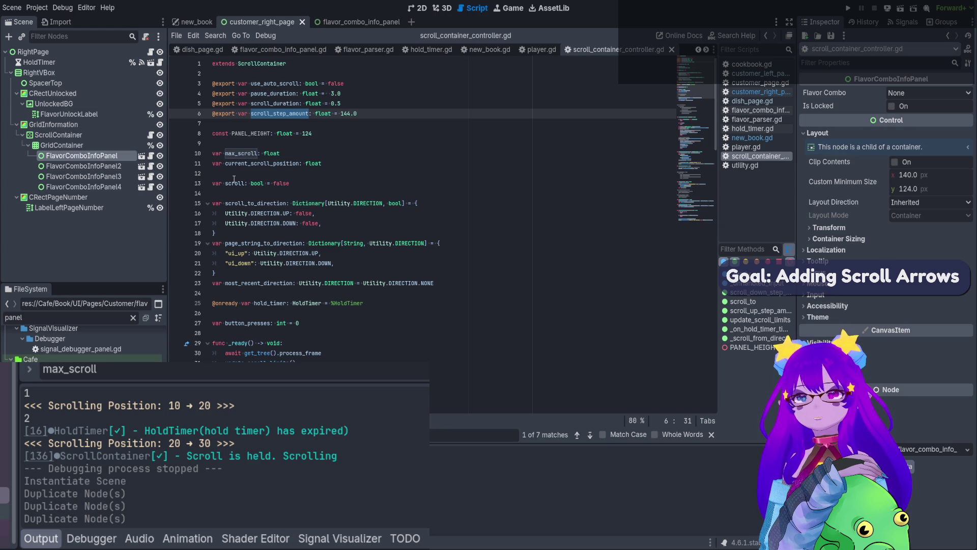
scroll(234, 178, "down", 3)
- Add scroll_step_amount = PANEL_HEIGHT after the print line in _ready, save, and return to new_book
left_click(362, 346)
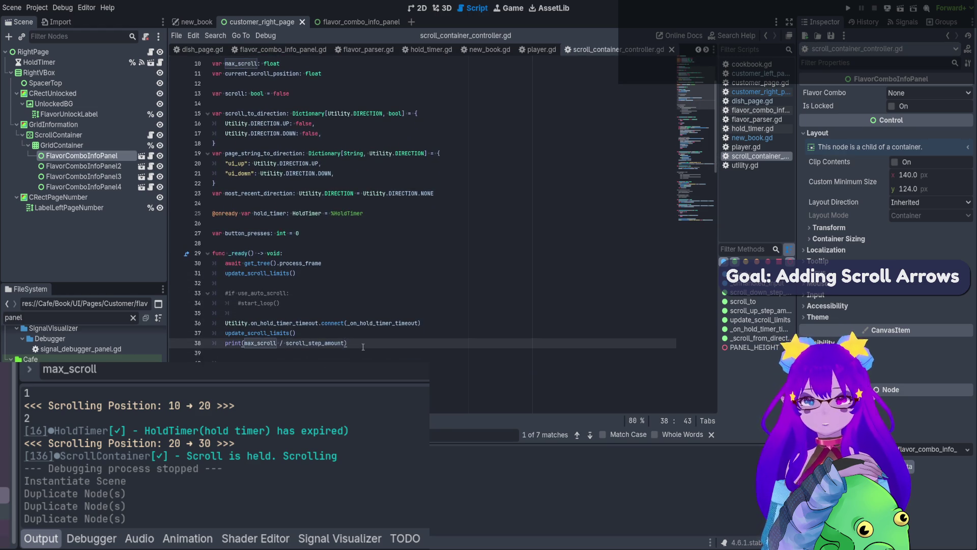
key("Return")
key("Return")
type("scr")
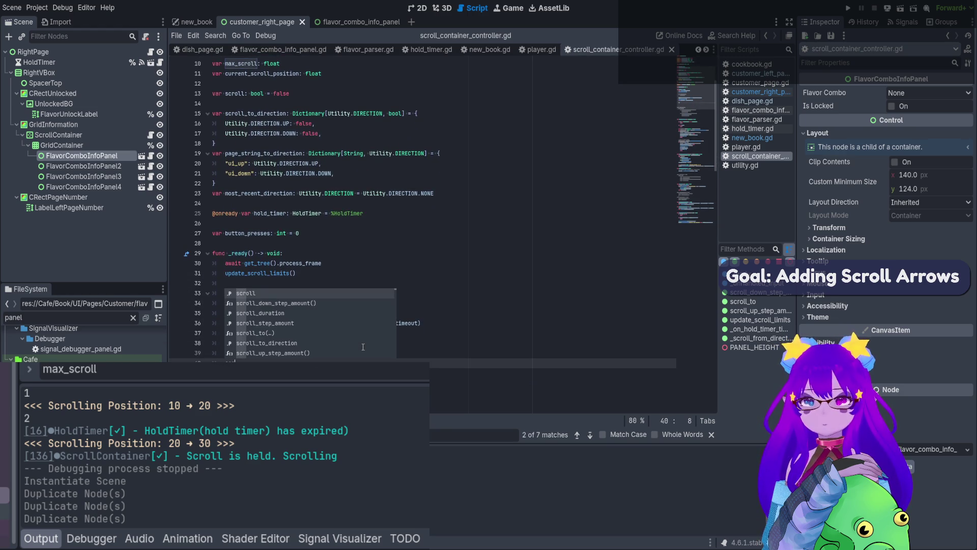
key("Down")
key("Down")
key("Down")
key("Return")
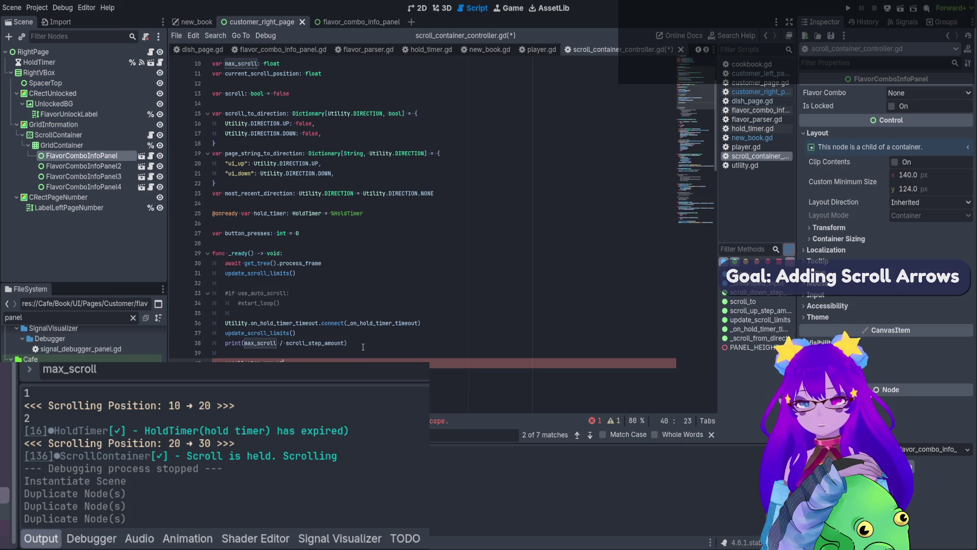
type("PANEL_HEIGHT")
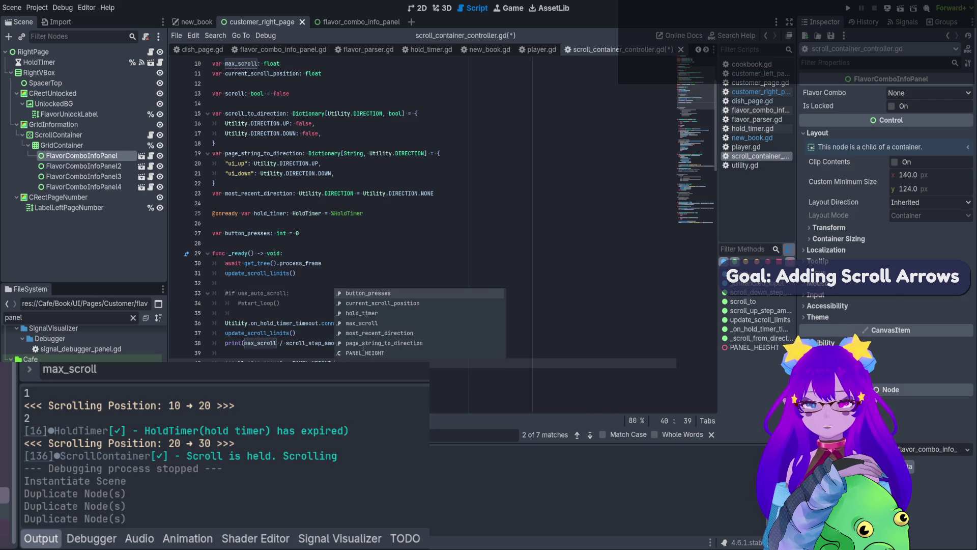
key("Return")
left_click(362, 346)
key("ctrl+s")
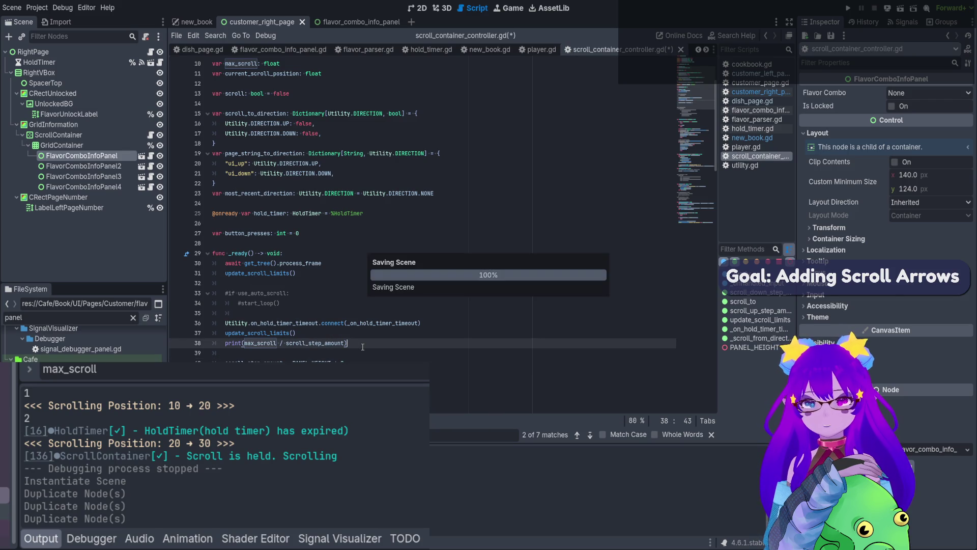
left_click(197, 22)
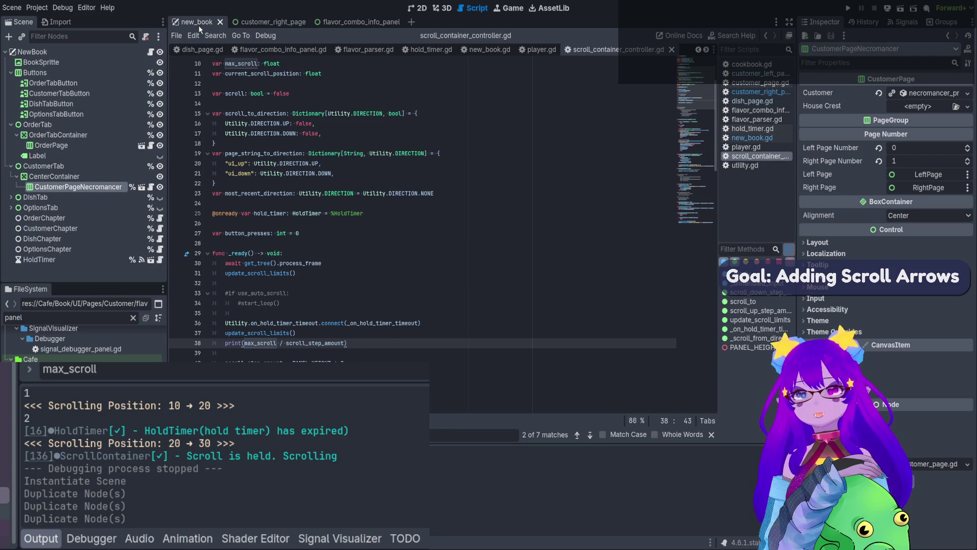
- Run the book, page the Necromancer flavor grid down and up twice, then stop the game
left_click(901, 8)
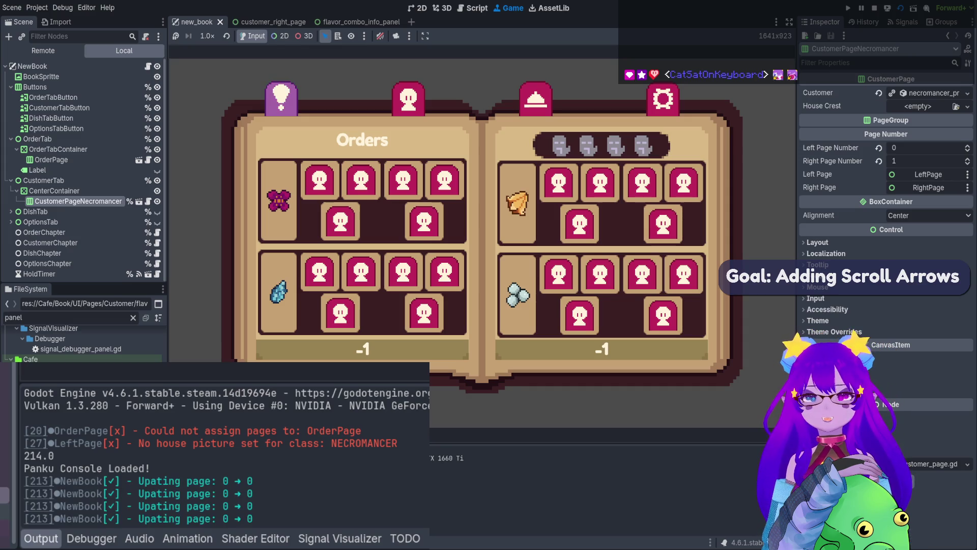
left_click(408, 98)
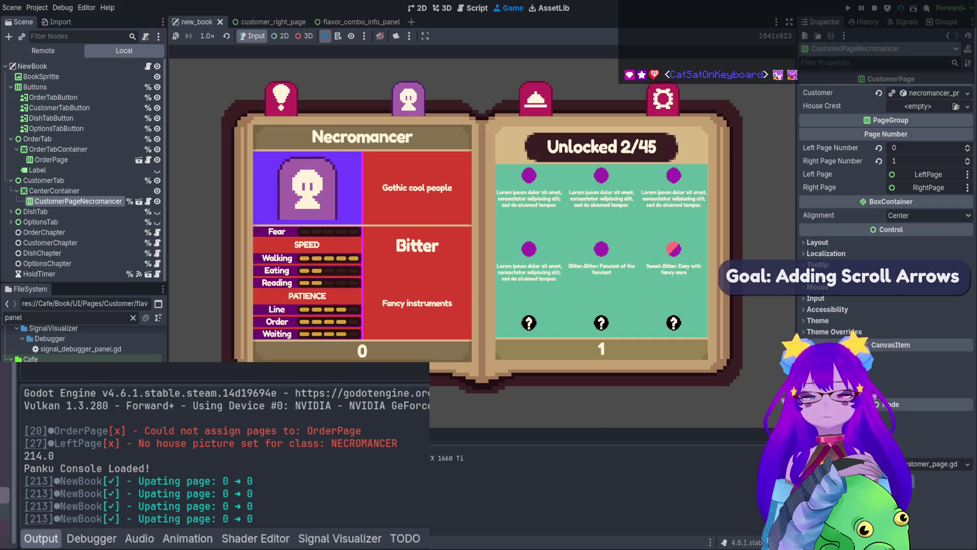
key("Down")
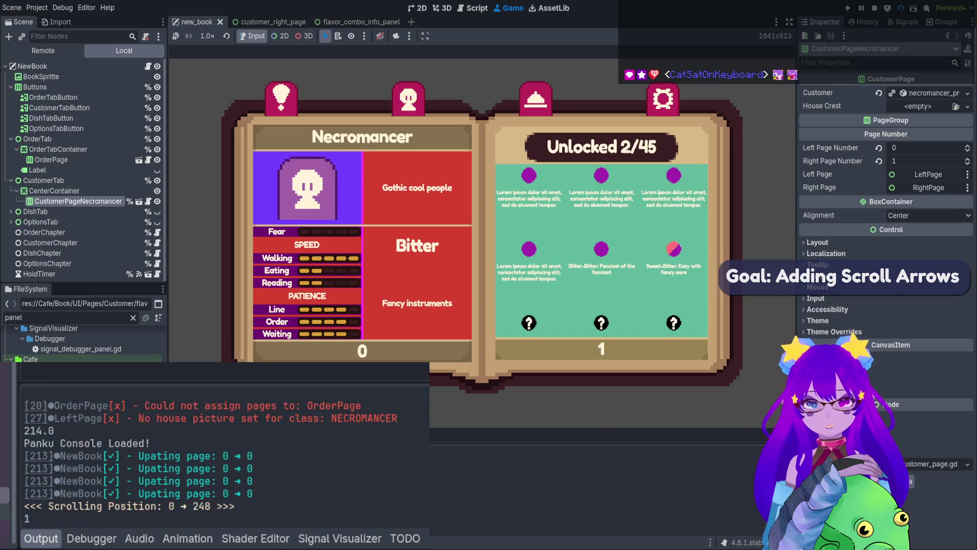
key("Up")
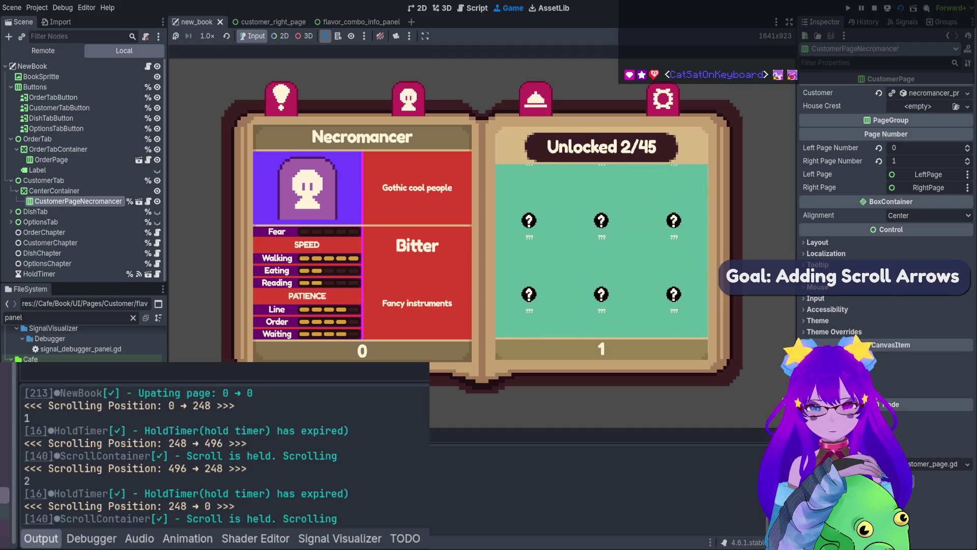
key("Down")
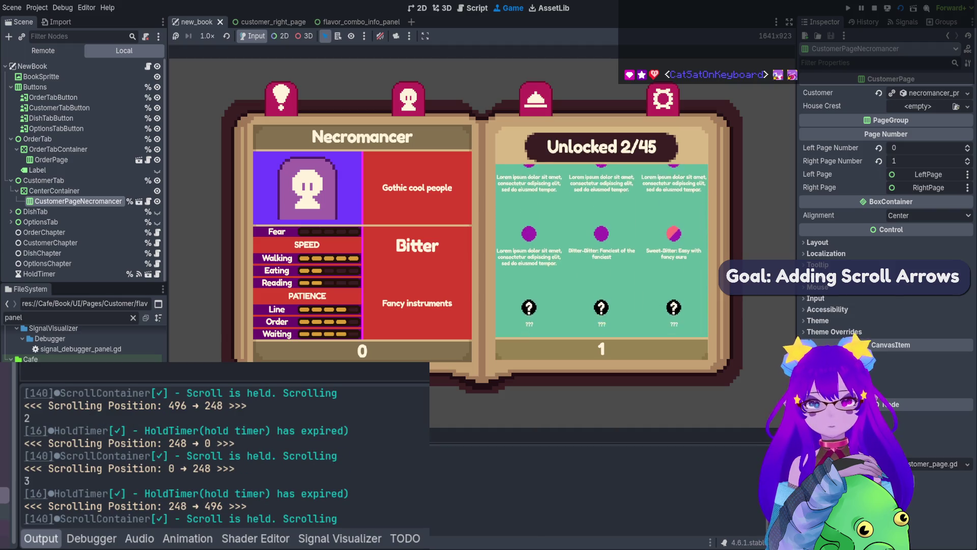
key("Up")
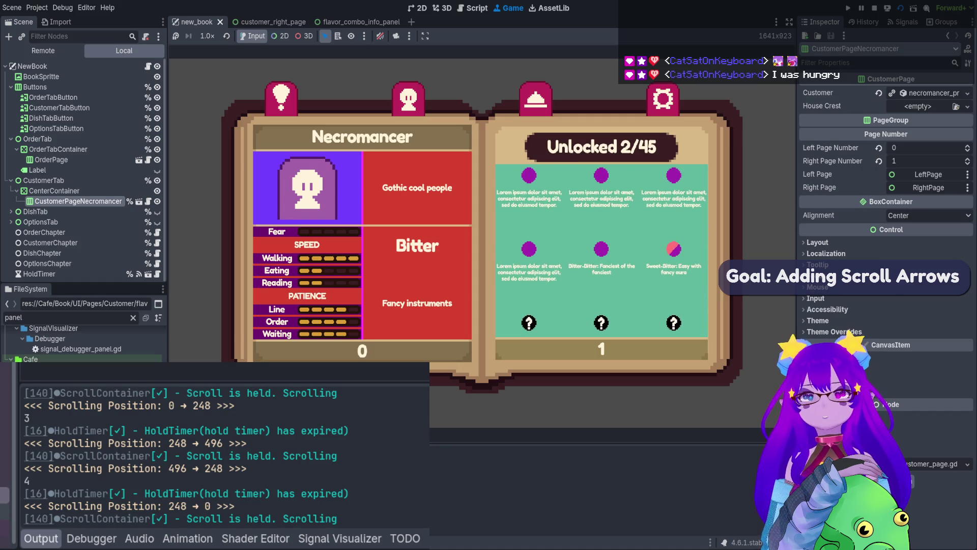
left_click(875, 8)
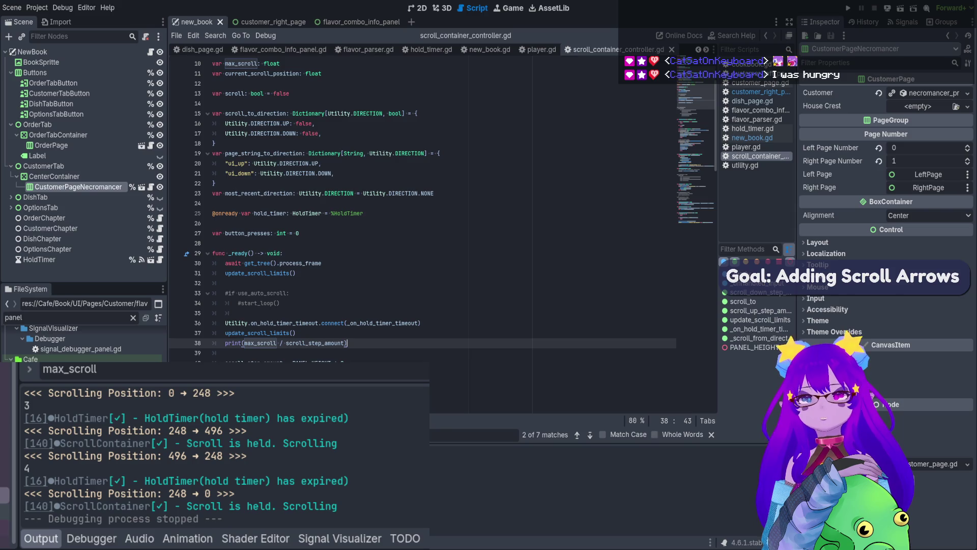
- Rerun the book and scroll the Necromancer flavor grid down and up to check 124-pixel steps
left_click(331, 362)
left_click(900, 8)
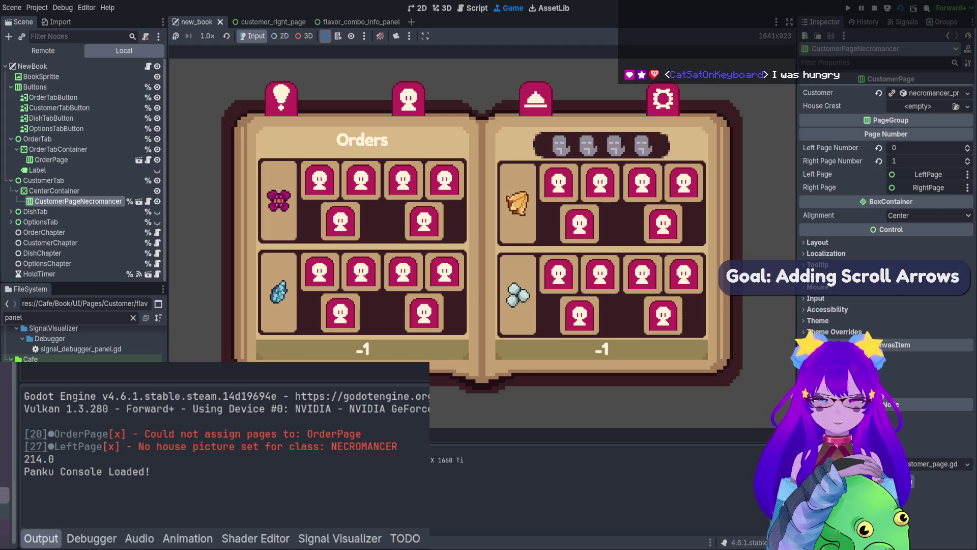
left_click(408, 98)
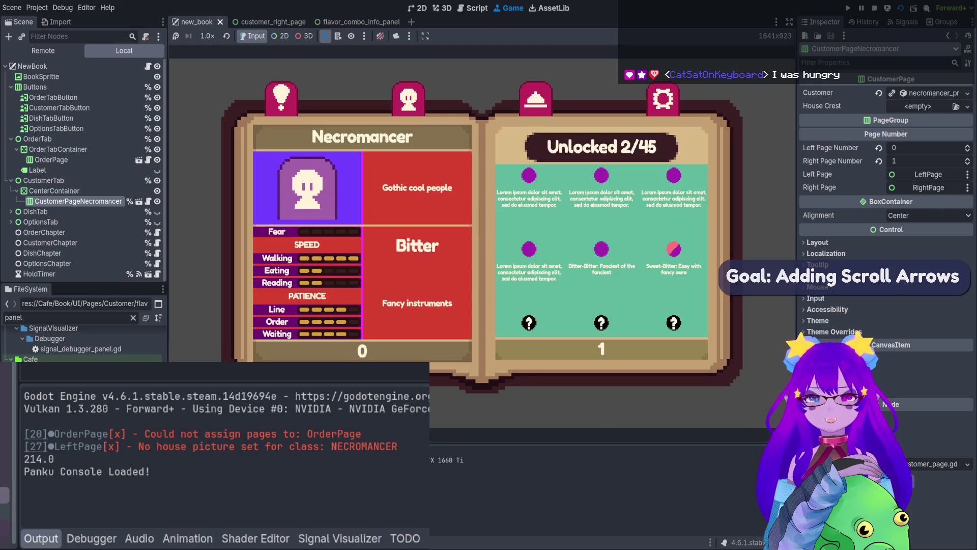
scroll(601, 248, "down", 2)
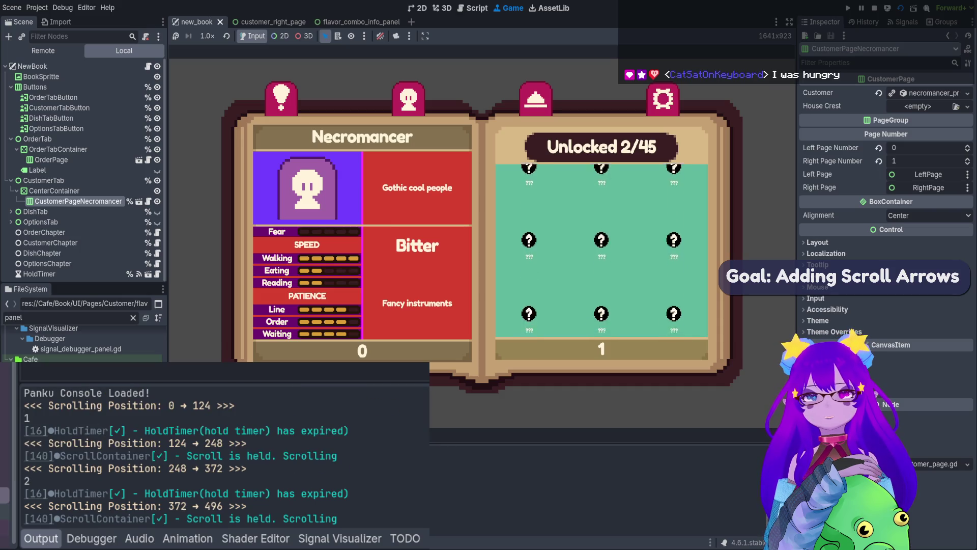
scroll(602, 247, "up", 1)
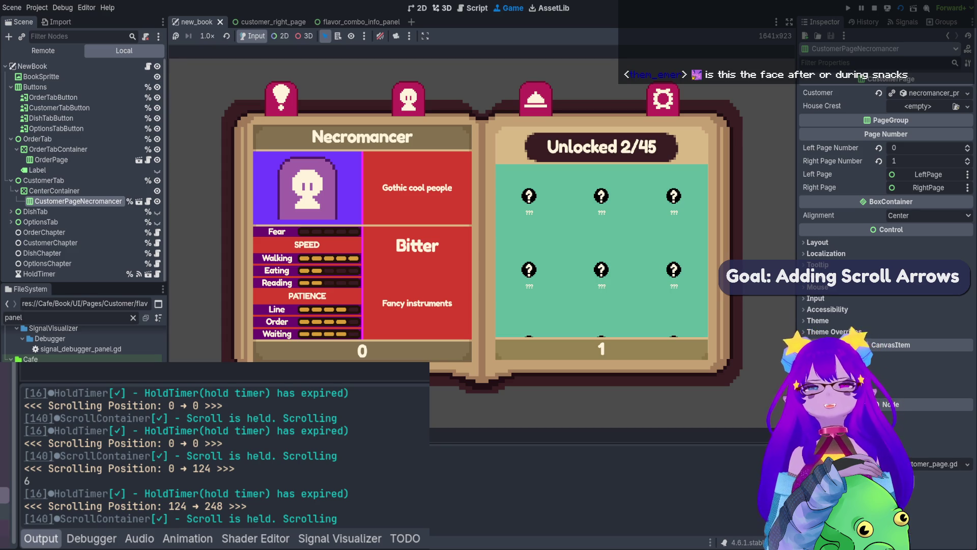
- Stop the running game and open the customer_right_page scene in the 2D view
left_click(875, 7)
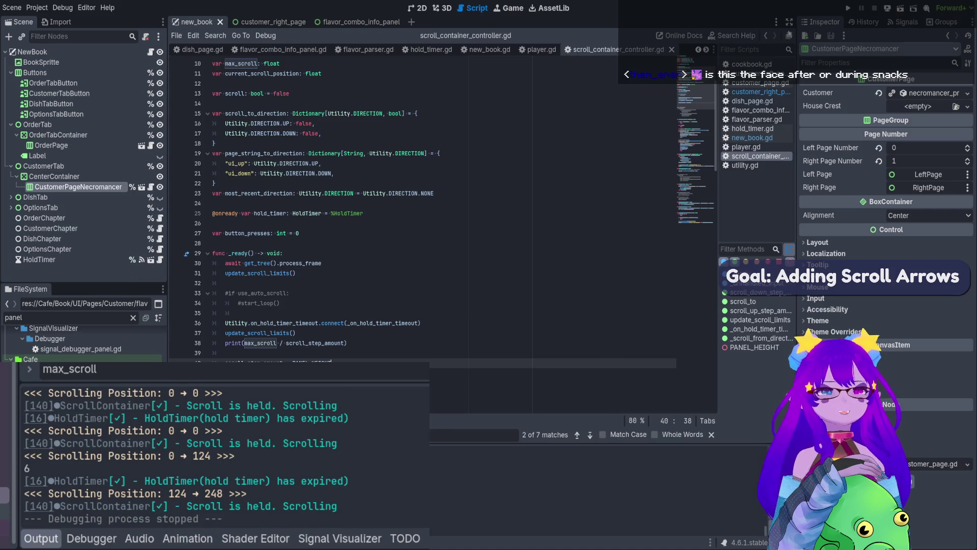
left_click(417, 8)
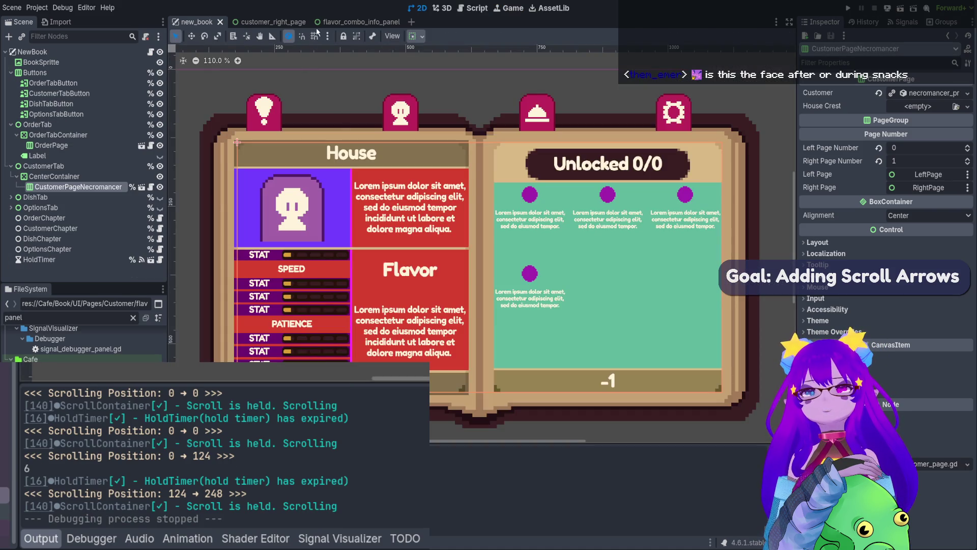
left_click(333, 23)
left_click(268, 23)
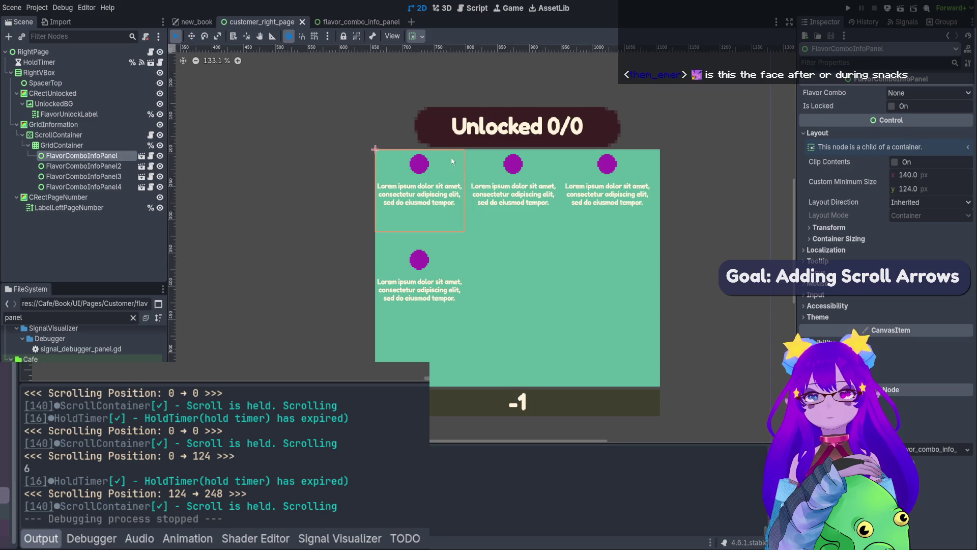
- Duplicate FlavorComboInfoPanel to make six panels, then select GridInformation as the new node's parent
left_click(74, 165)
left_click(74, 155)
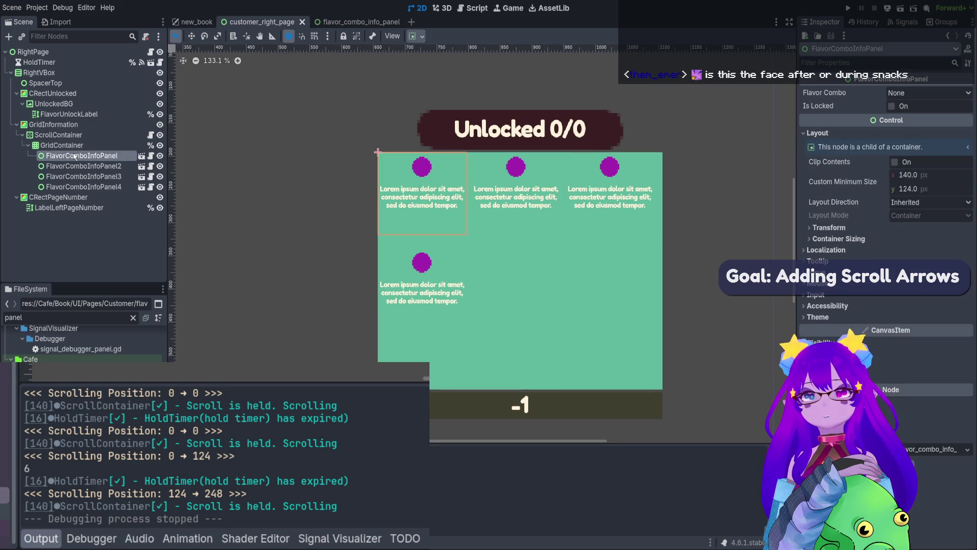
key("ctrl+d")
key("ctrl+d")
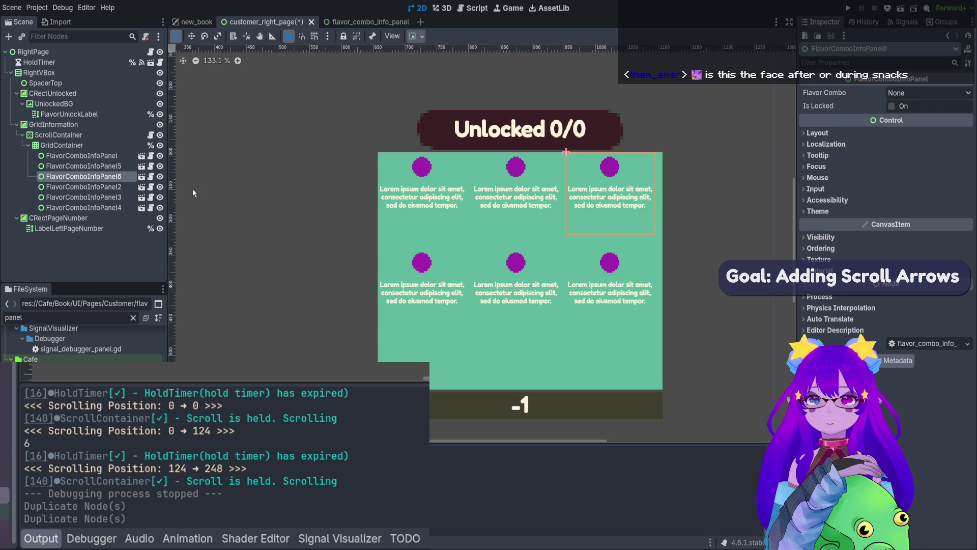
left_click(59, 147)
left_click(54, 135)
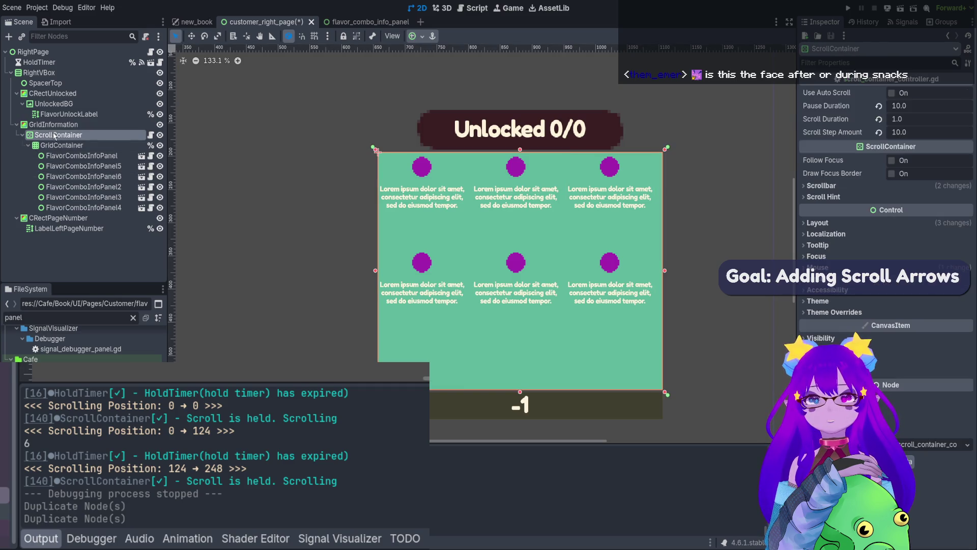
left_click(53, 125)
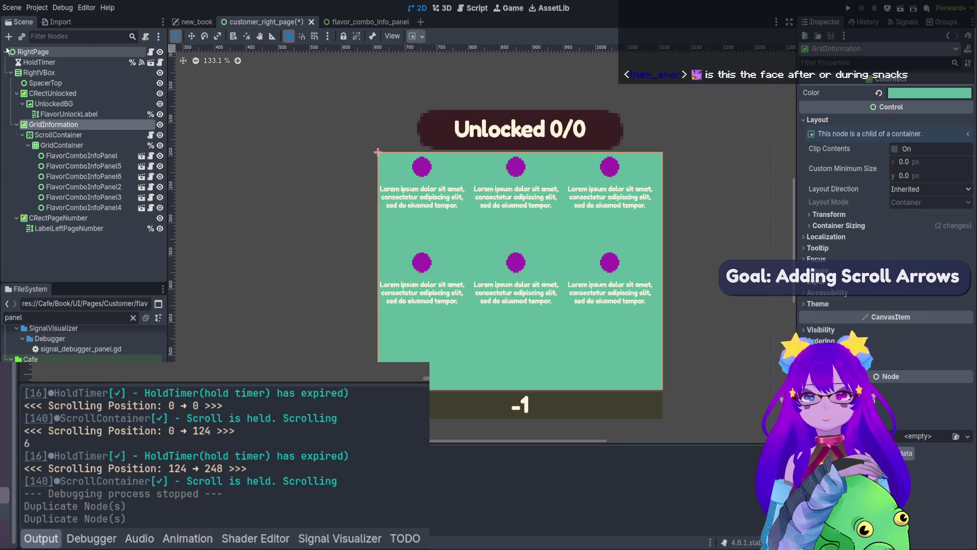
- Add a Full Rect ColorRect under GridInformation, colored pink with semi-transparent Self Modulate
key("Return")
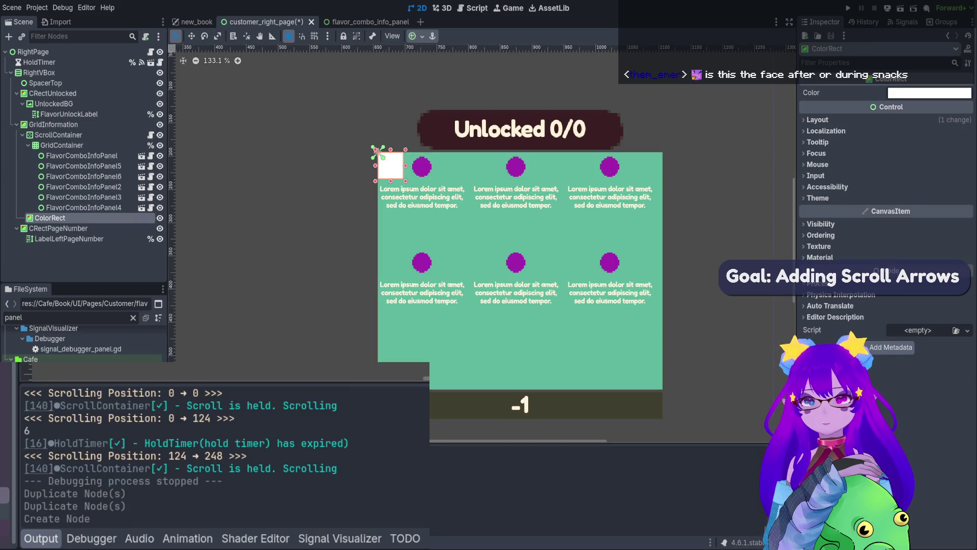
left_click(416, 36)
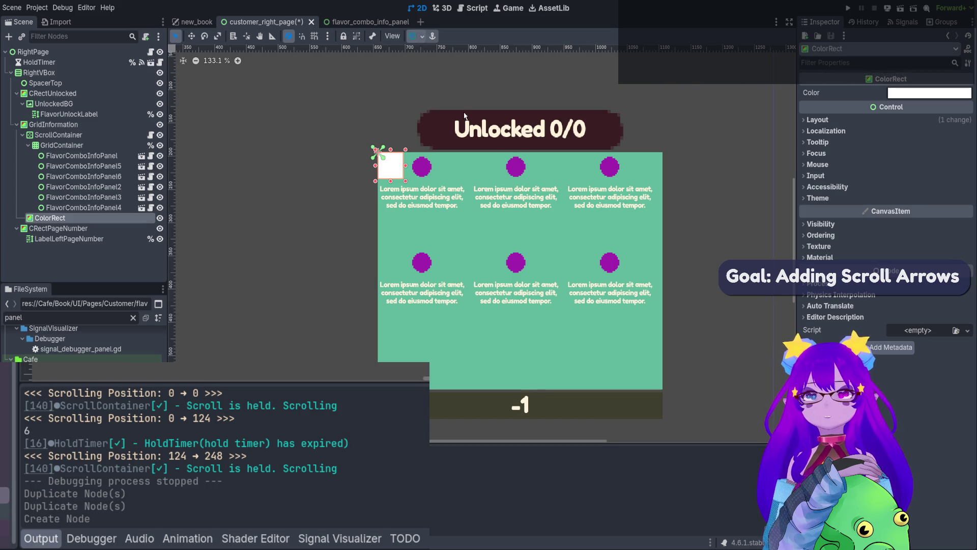
left_click(464, 116)
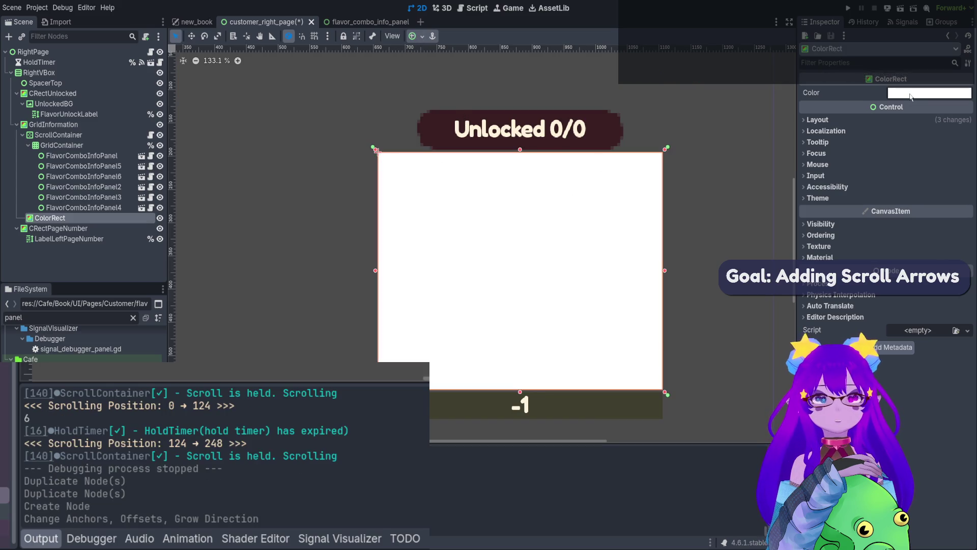
key("ctrl+v")
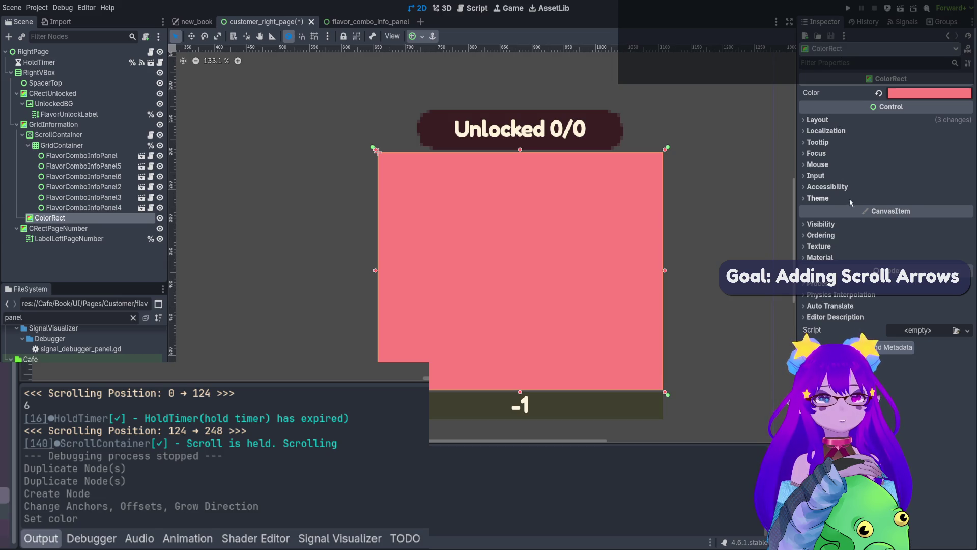
left_click(873, 225)
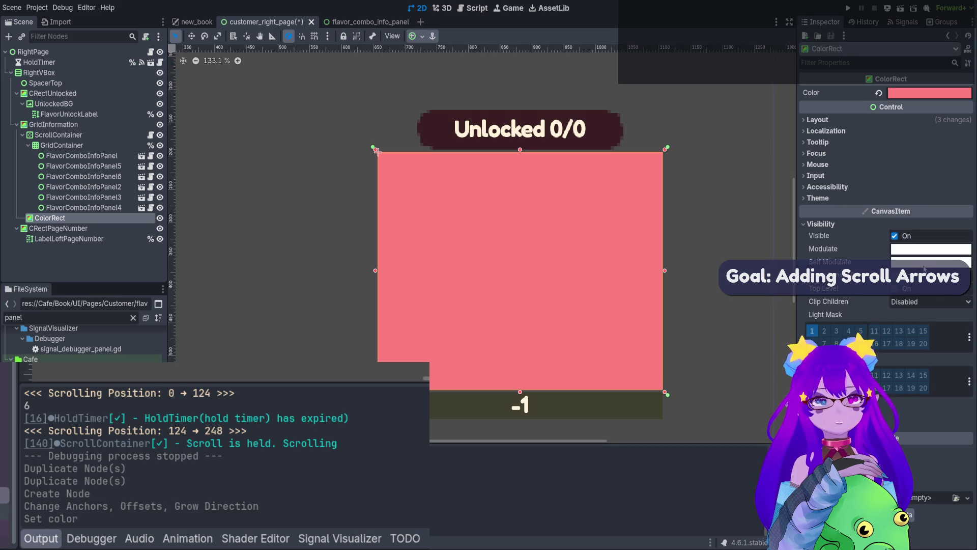
key("ctrl+v")
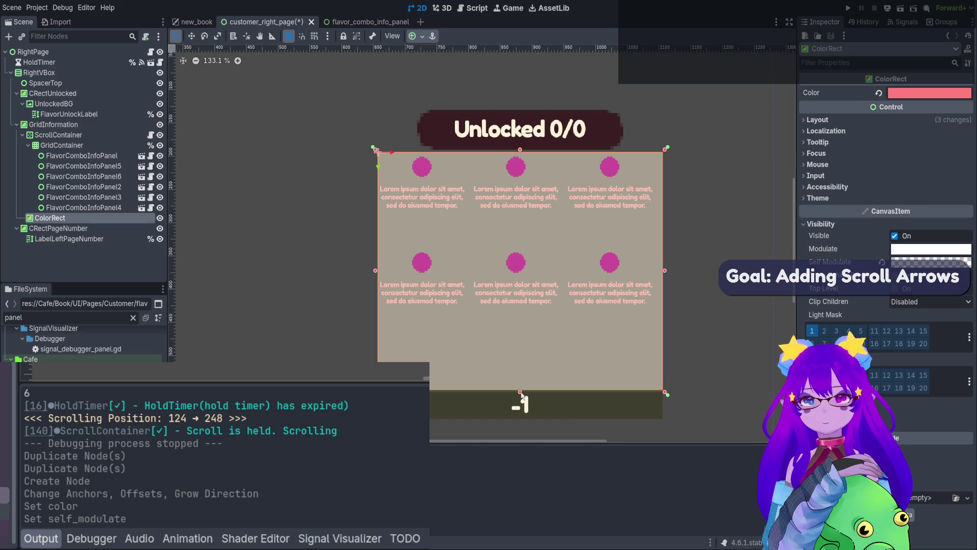
- Shorten the rect to 448×288, rename it %CRectScrollStep, and reopen the scroll container script
mouse_move(519, 392)
left_mouse_down()
mouse_move(518, 314)
mouse_move(514, 346)
left_mouse_up()
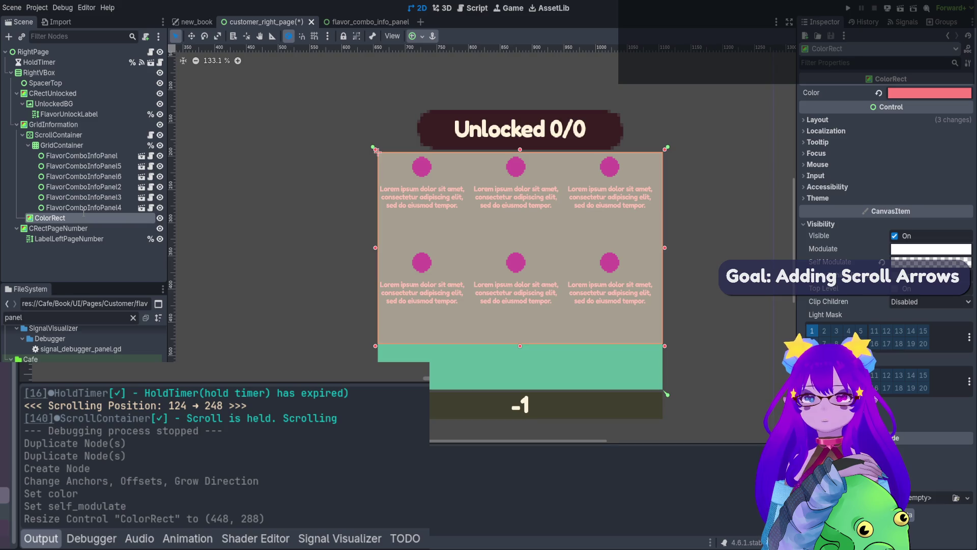
type("%CRectScrollStep")
key("Return")
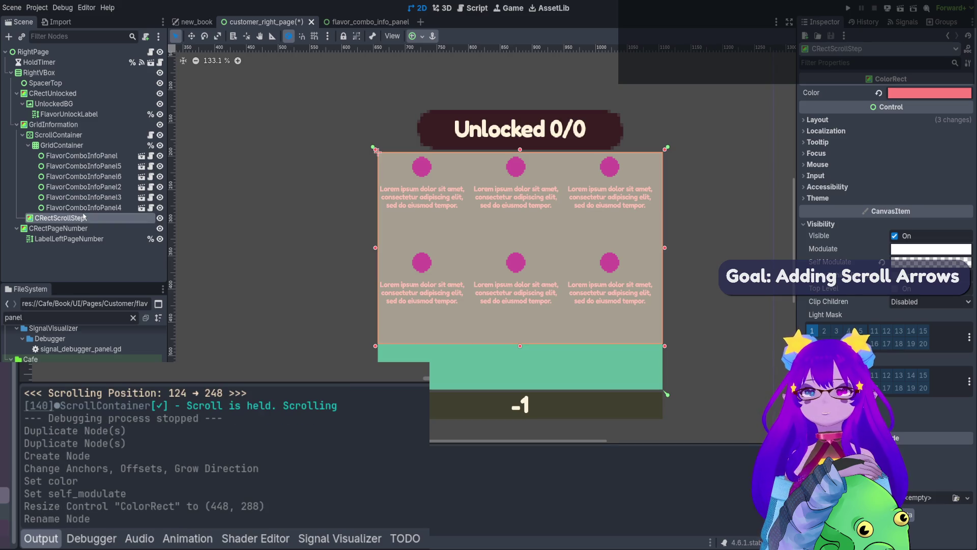
left_click(150, 134)
- Add a c_rect_scroll_step reference on line 7 and delete the PANEL_HEIGHT constant
scroll(322, 228, "up", 3)
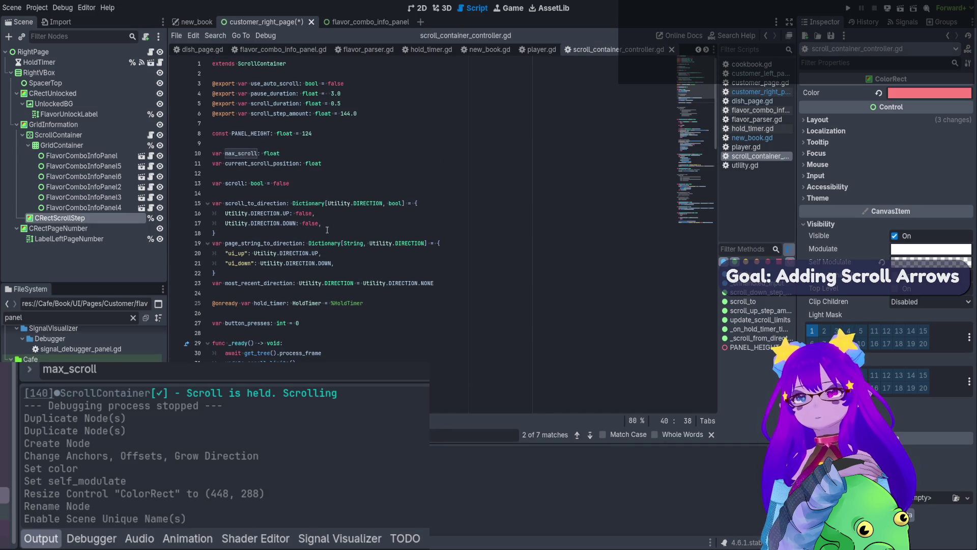
left_click(126, 221)
mouse_move(127, 221)
left_mouse_down()
mouse_move(316, 142)
mouse_move(324, 112)
mouse_move(325, 124)
left_mouse_up()
left_click(327, 145)
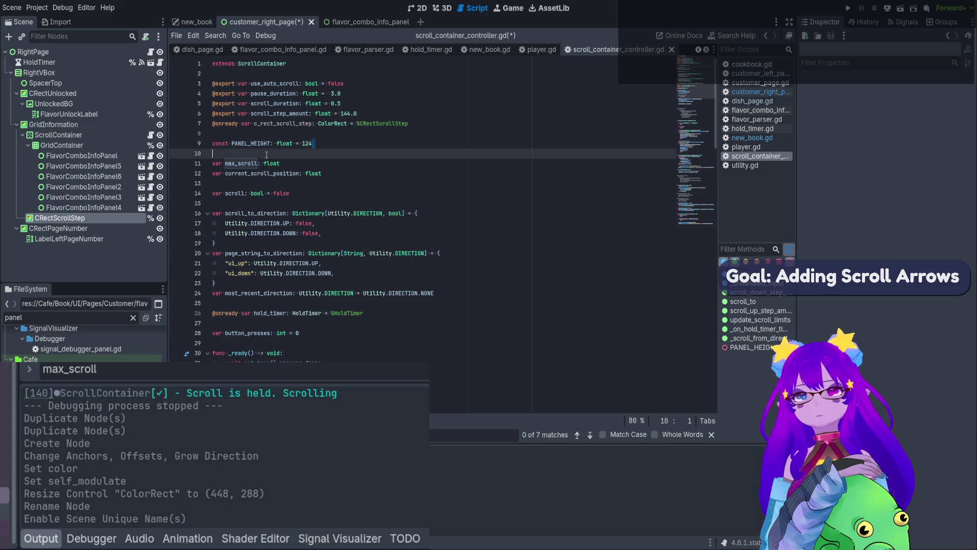
key("ctrl+x")
left_click(376, 116)
key("Return")
double_click(283, 134)
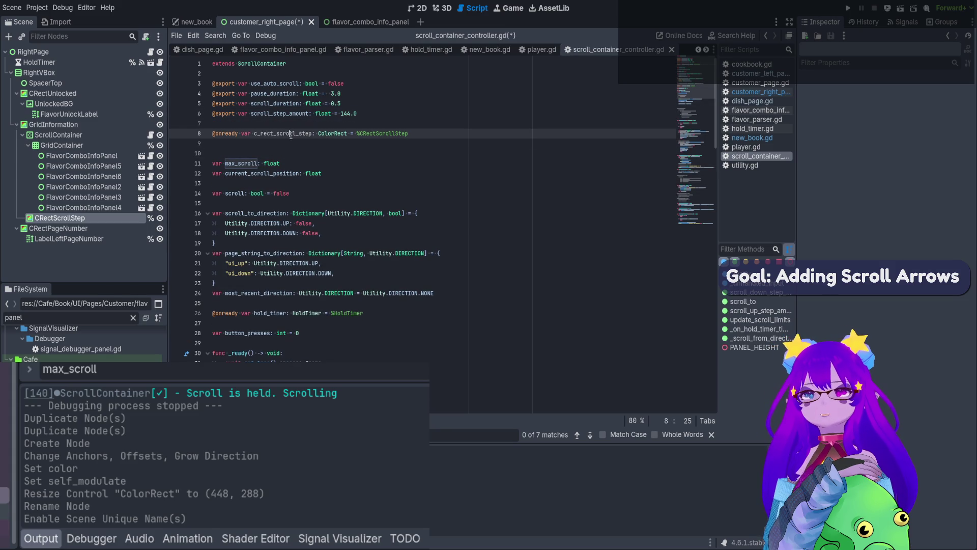
- Check the CRectScrollStep guide rect's Transform Size in the Inspector
left_click(127, 222)
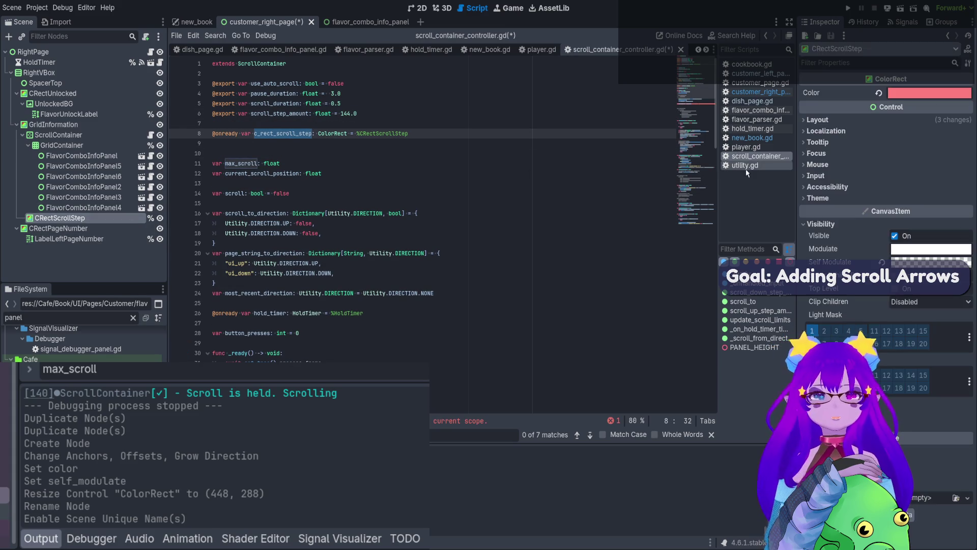
left_click(821, 120)
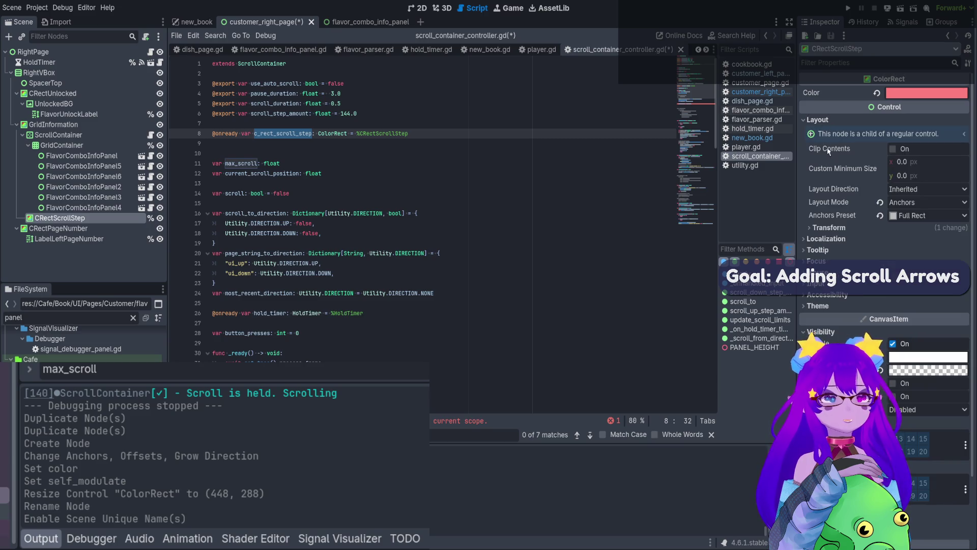
left_click(825, 228)
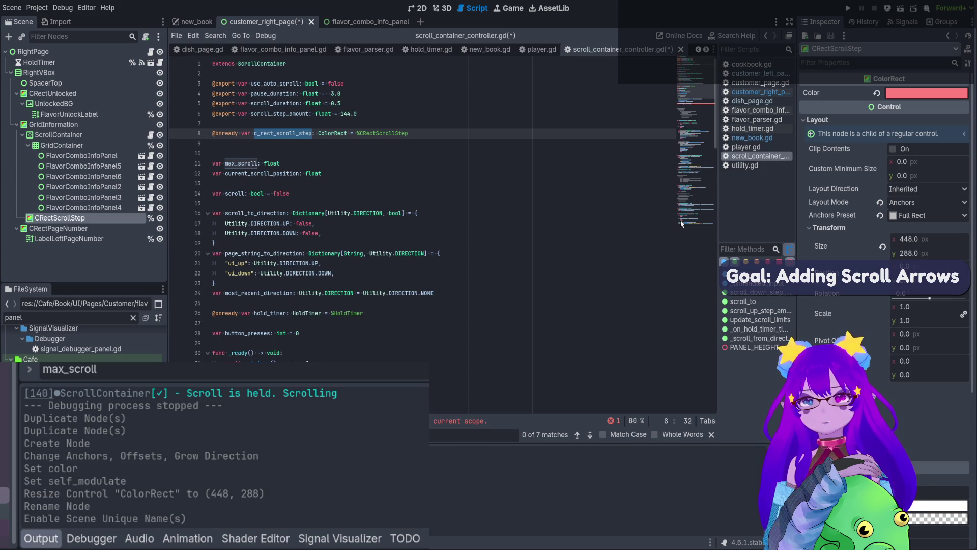
- Replace PANEL_HEIGHT on line 41 with c_rect_scroll_step.size. and open the size property docs
scroll(414, 297, "down", 5)
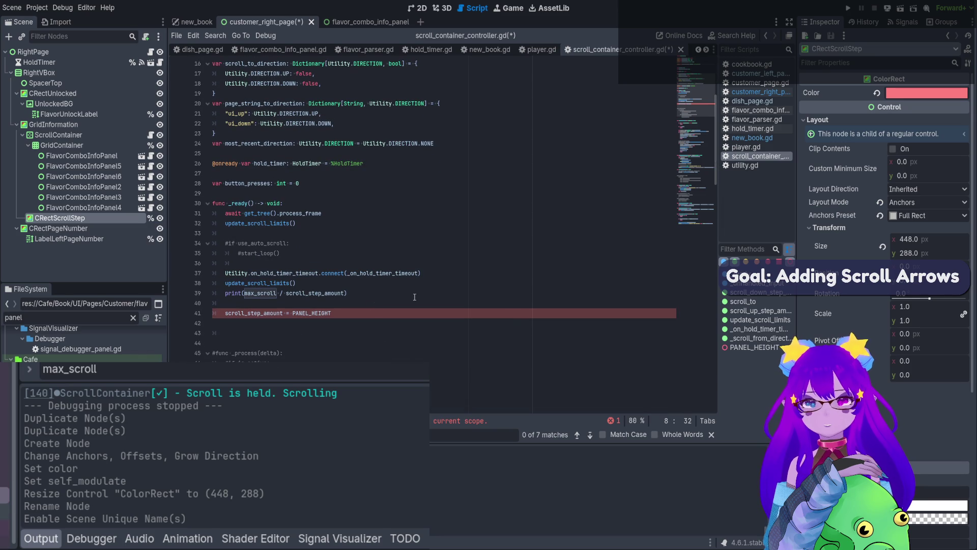
double_click(329, 314)
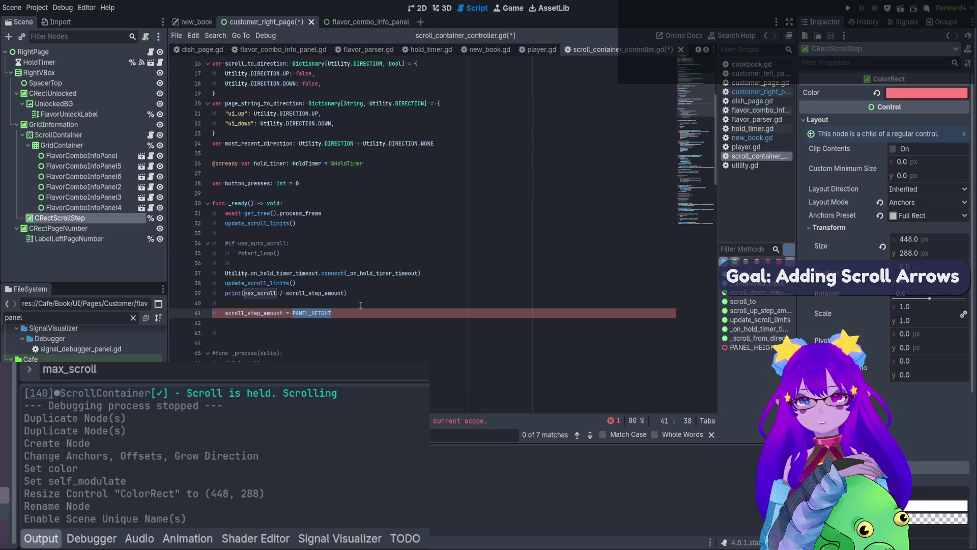
type("c_rect_scroll_step")
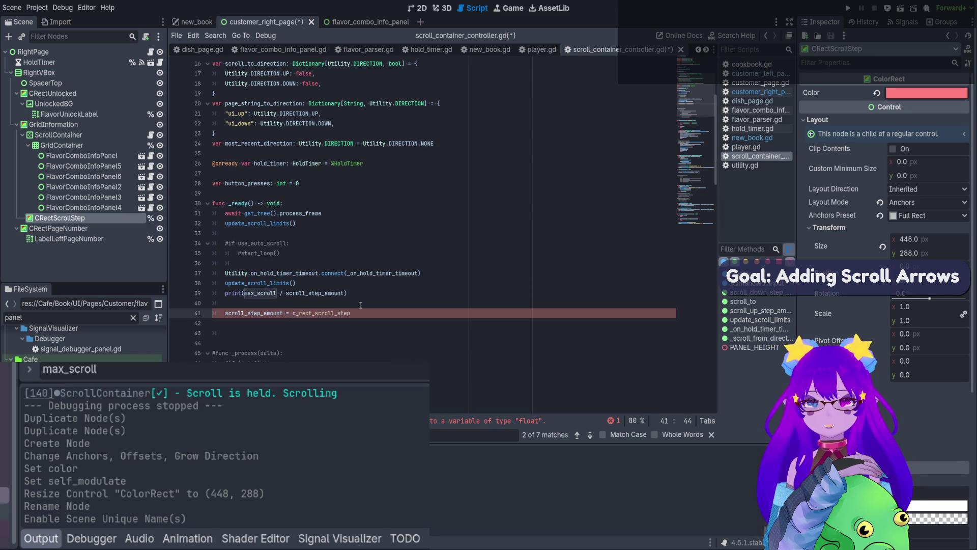
type(".hei")
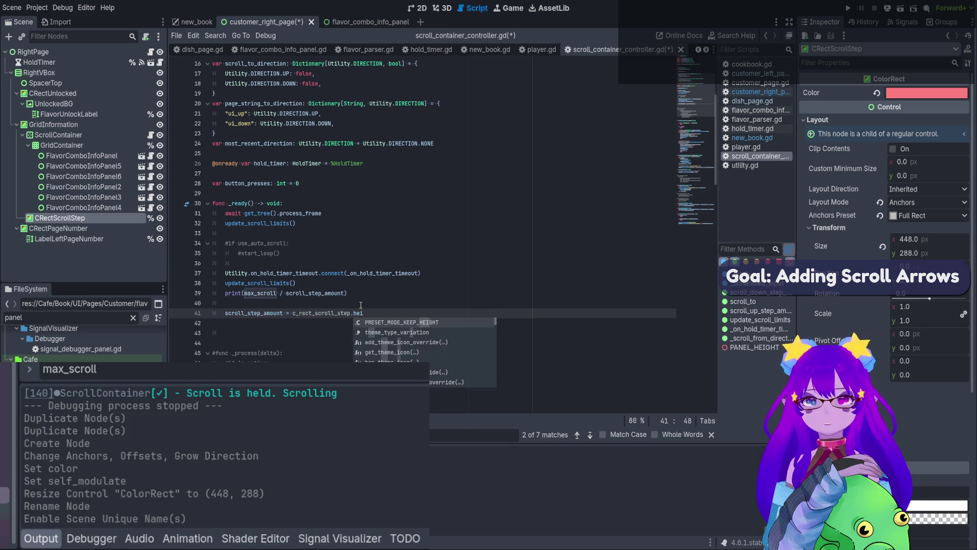
key("BackSpace")
key("BackSpace")
key("BackSpace")
type("size.")
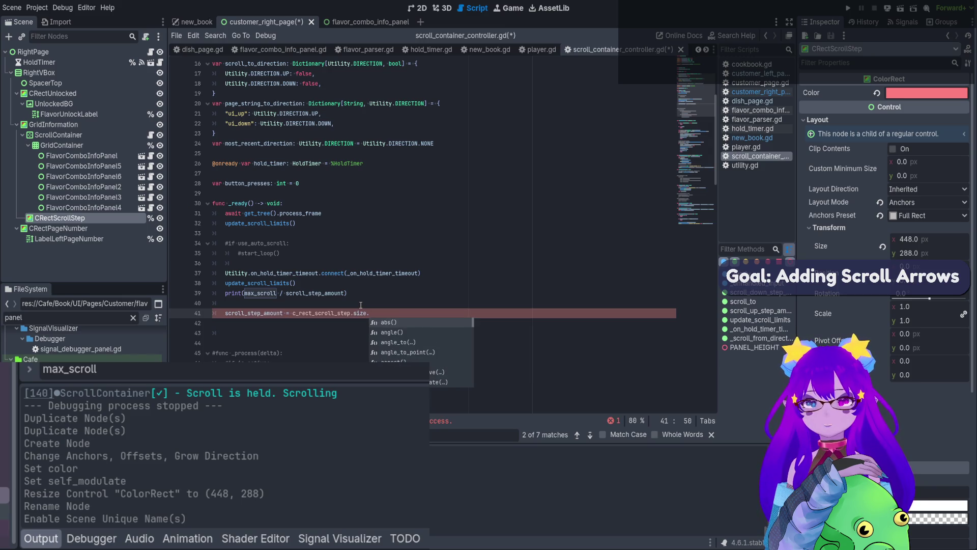
scroll(422, 351, "down", 3)
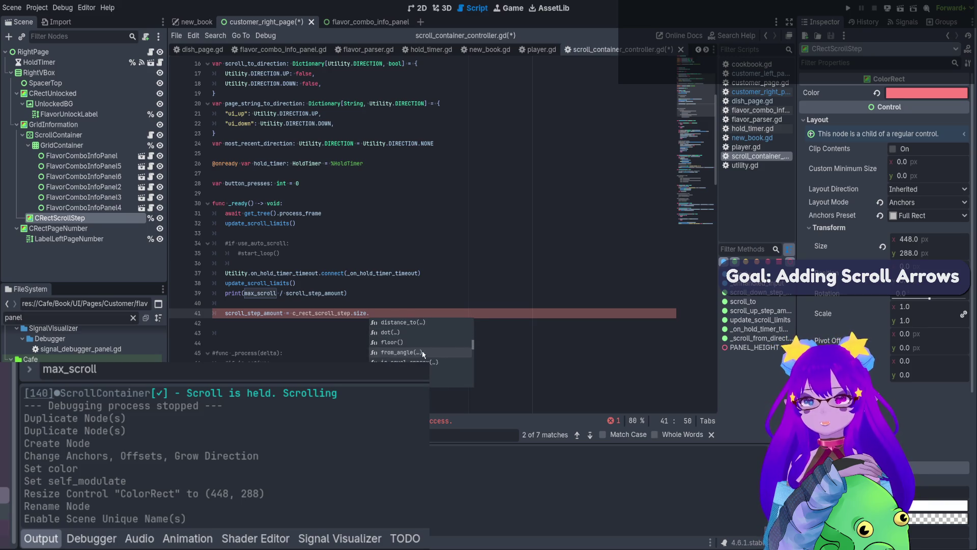
type("x")
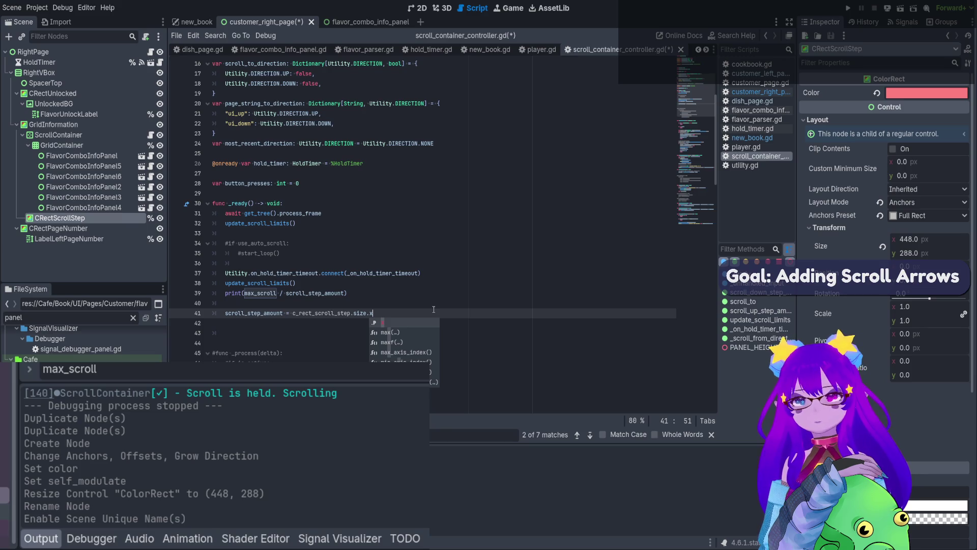
key("BackSpace")
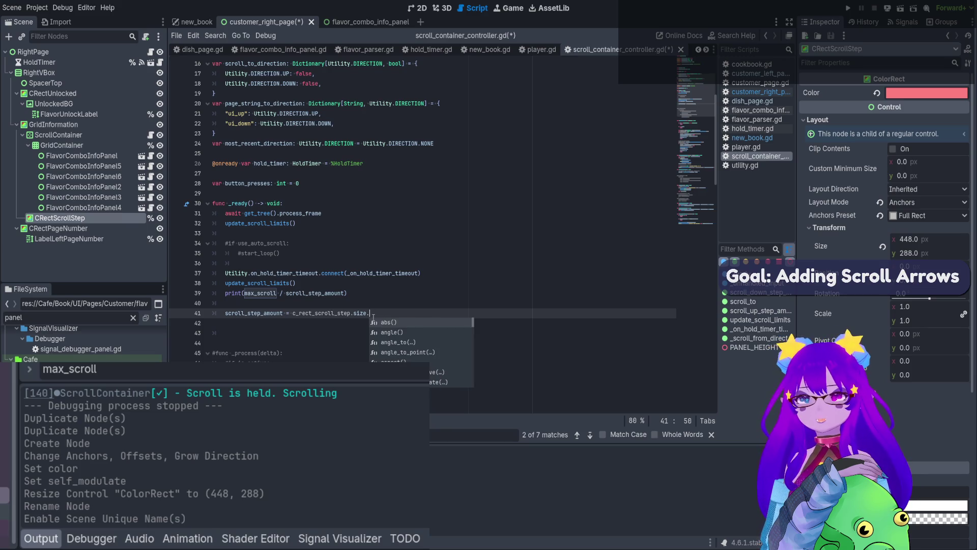
left_click(359, 314, "ctrl")
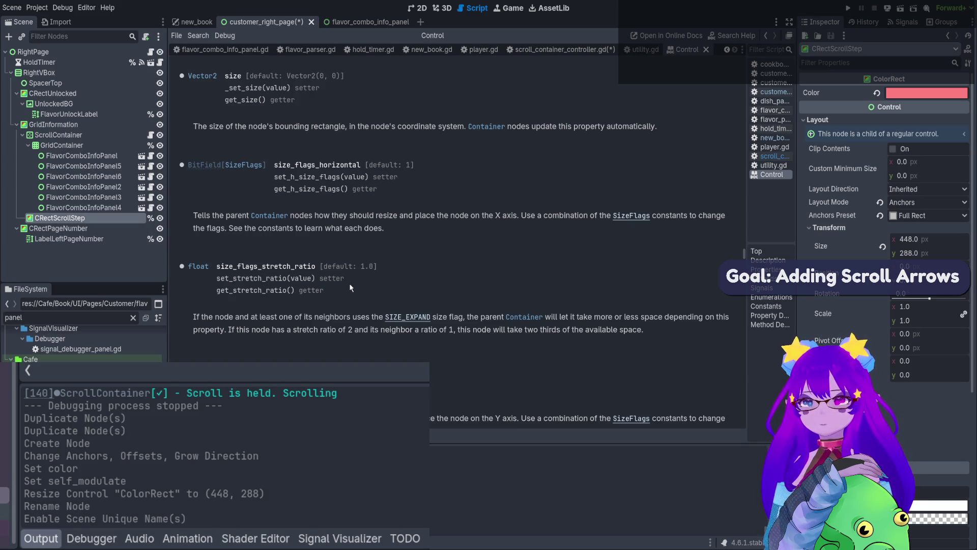
- Browse the Vector2 class reference, then go back to scroll_container_controller.gd
left_click(202, 76)
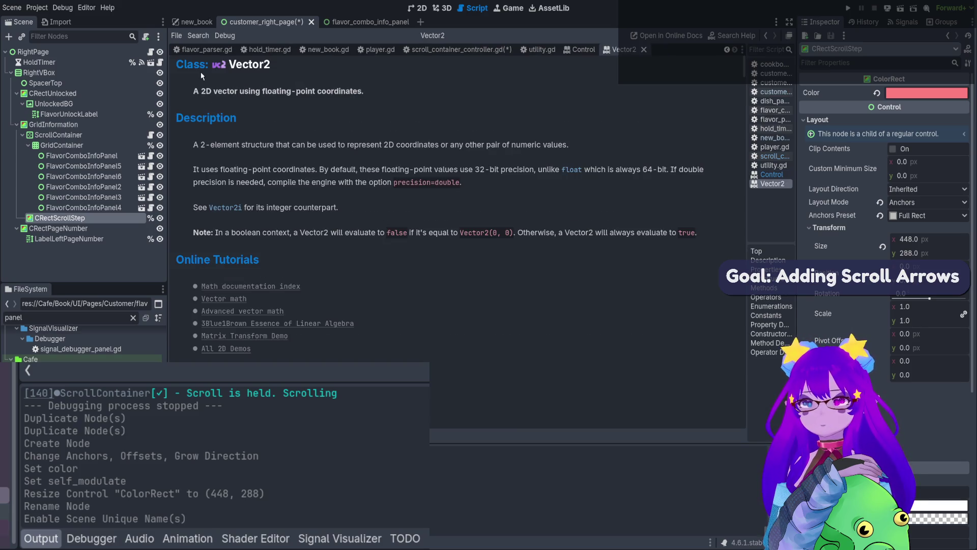
scroll(254, 137, "down", 3)
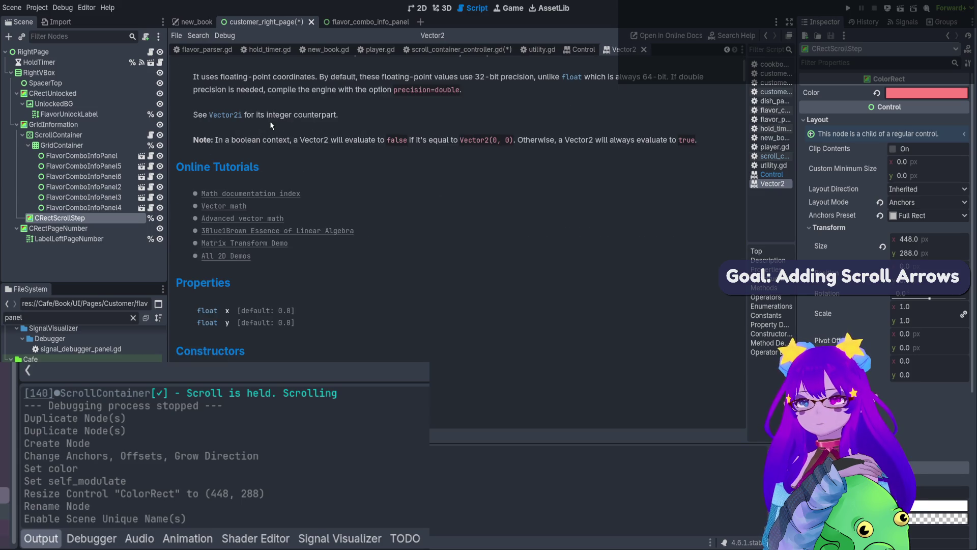
scroll(270, 123, "down", 5)
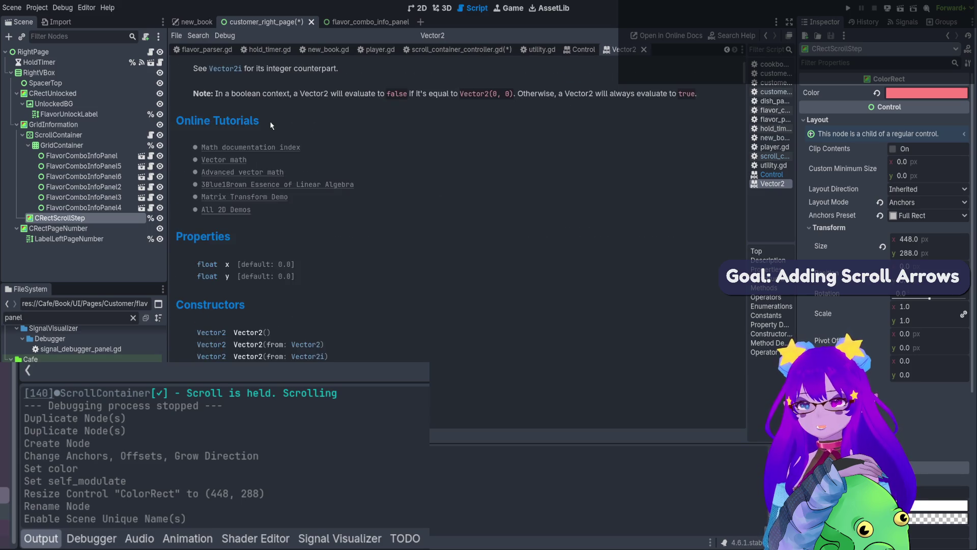
scroll(271, 125, "down", 3)
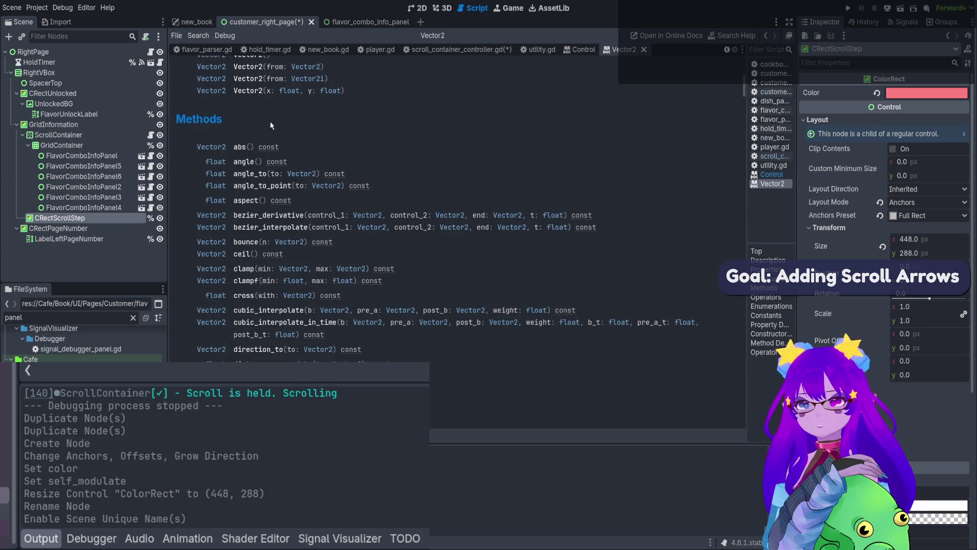
scroll(272, 124, "up", 8)
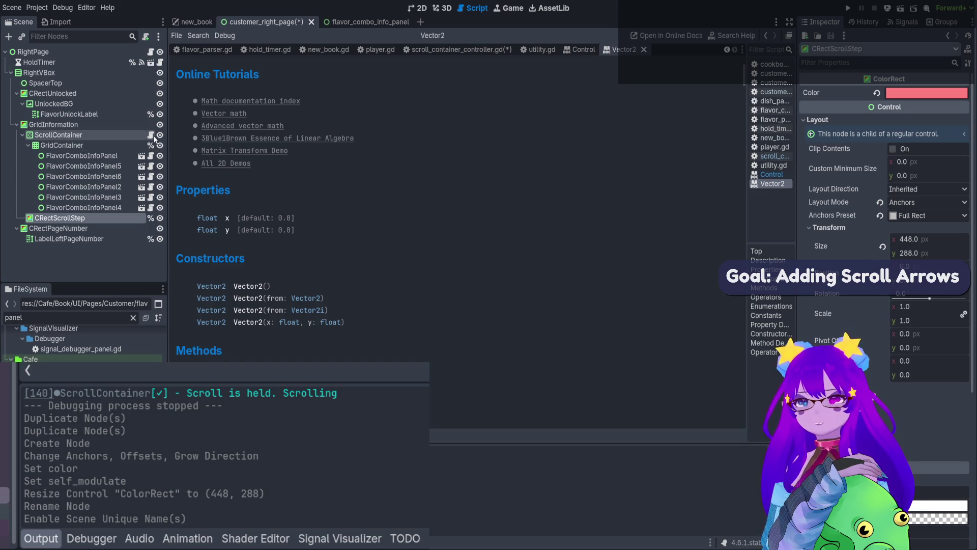
left_click(151, 135)
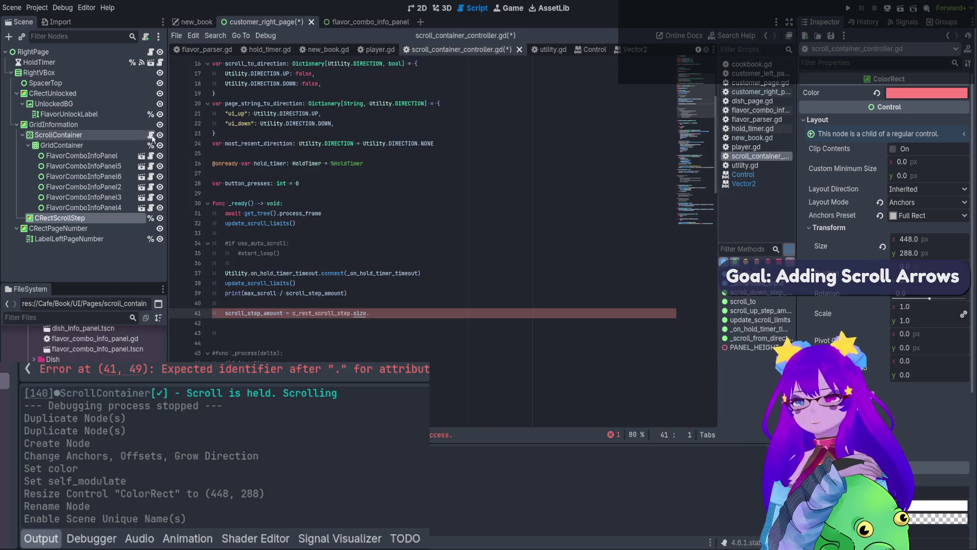
- Complete line 41 as c_rect_scroll_step.size.y, remove the extra blank line, and save
left_click(385, 313)
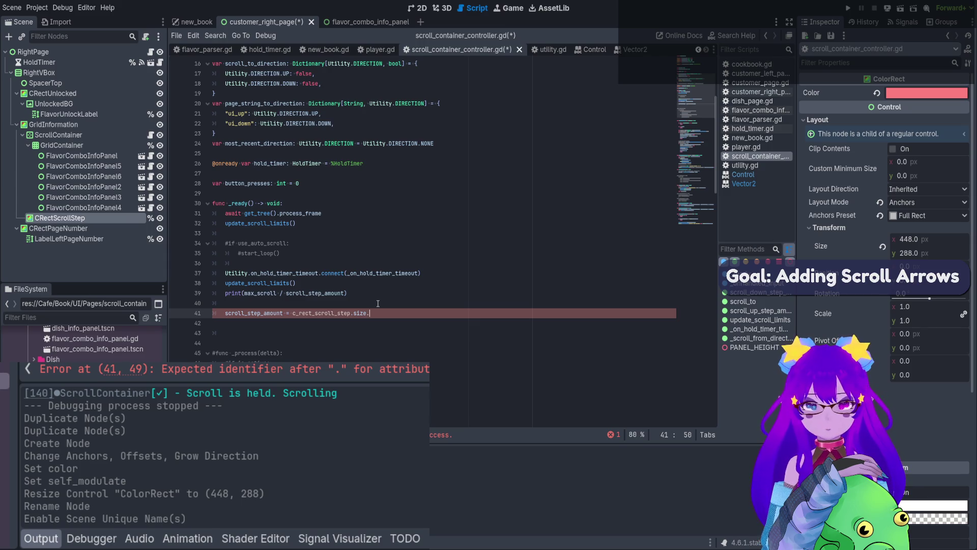
type("y")
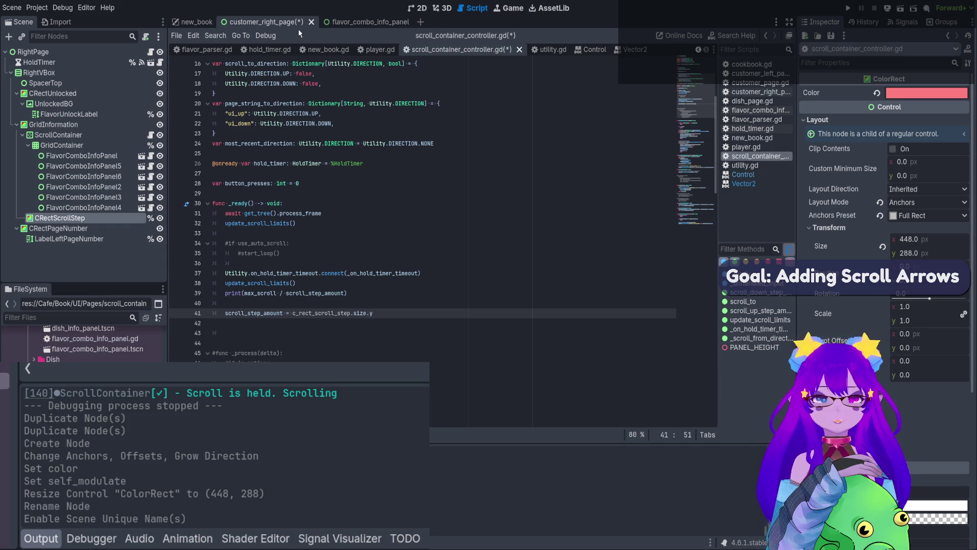
left_click(232, 333)
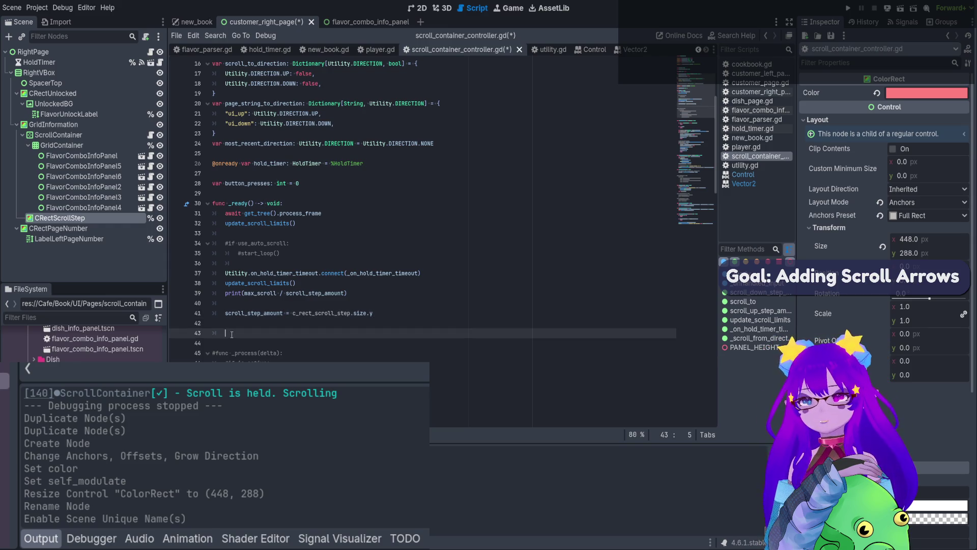
key("BackSpace")
key("BackSpace")
key("ctrl+s")
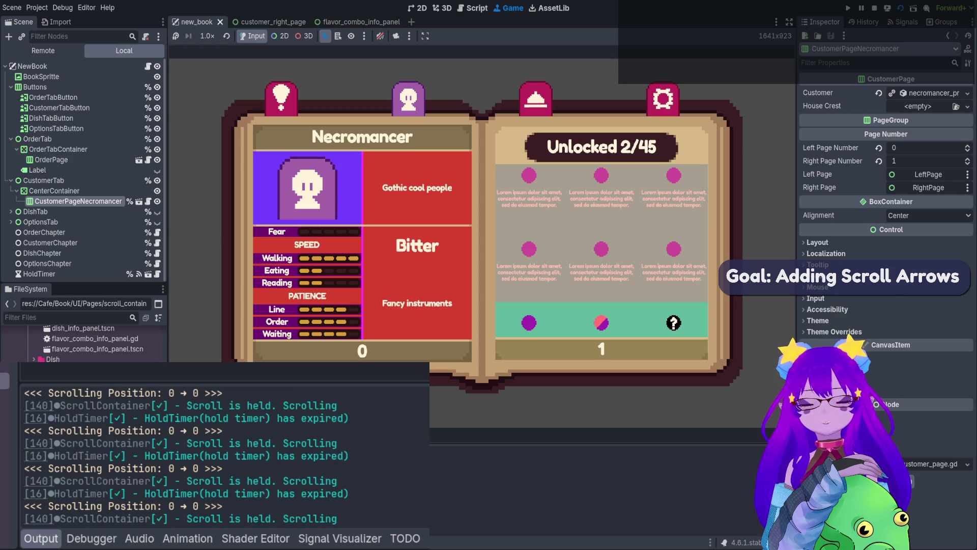
- Stop the game and delete FlavorComboInfoPanel through Panel4 from customer_right_page's grid, then select CRectScrollStep in 2D
left_click(874, 8)
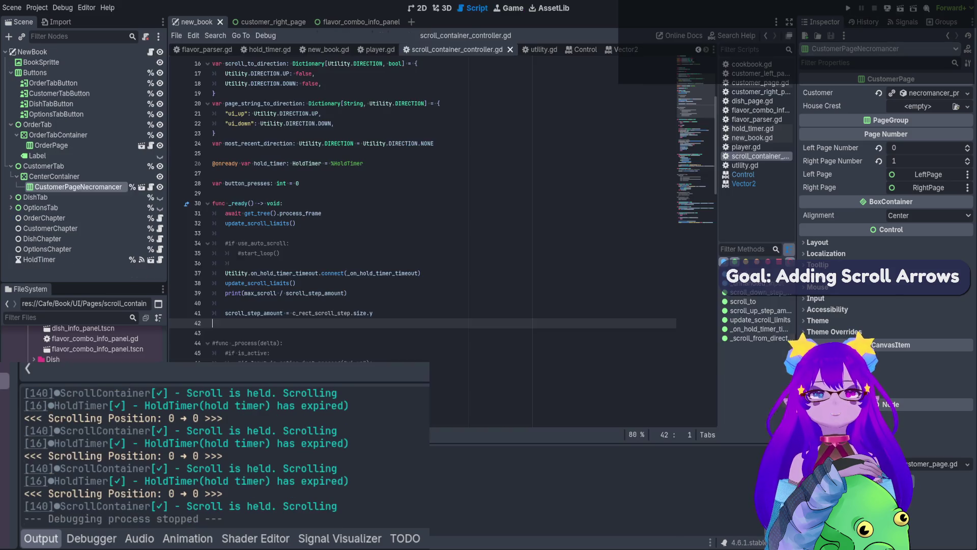
left_click(262, 22)
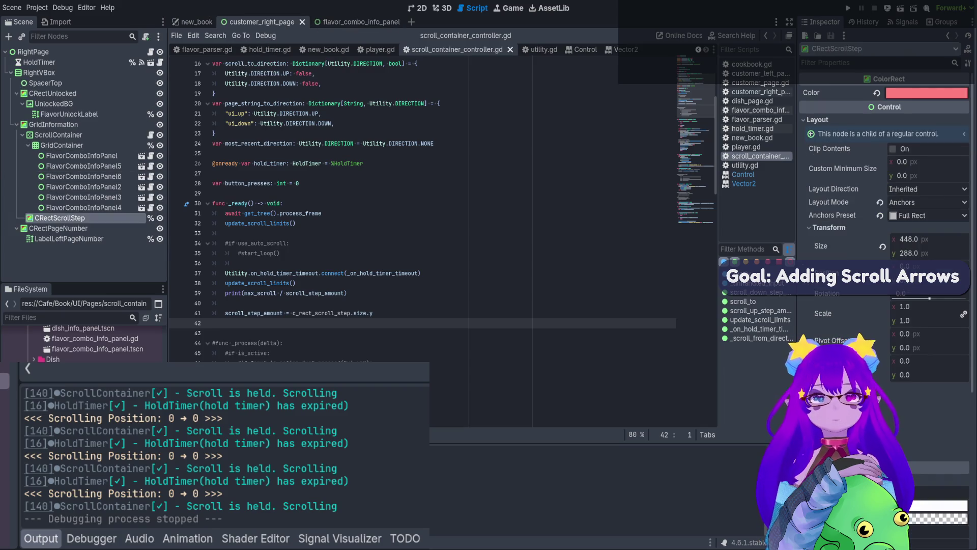
scroll(884, 204, "down", 3)
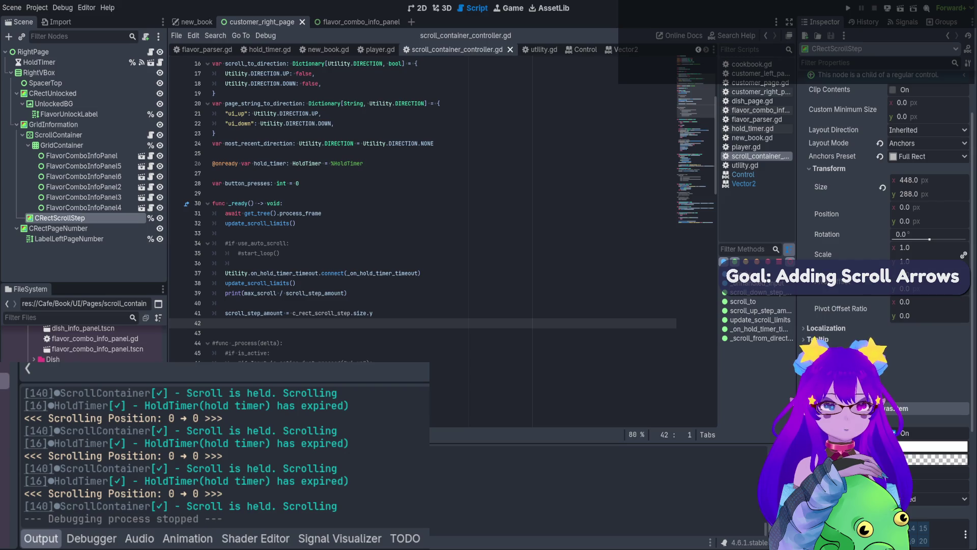
left_click(81, 156)
left_click(83, 206, "shift")
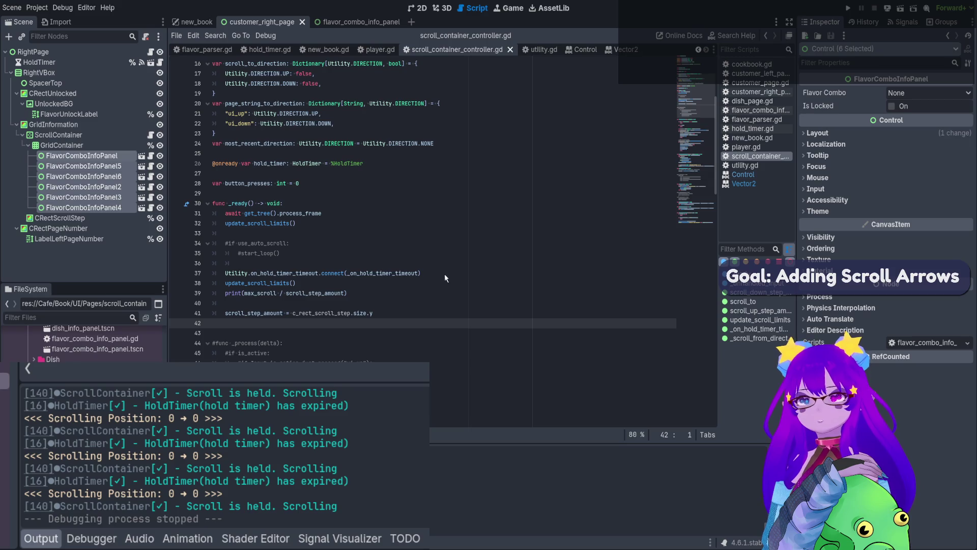
key("Delete")
left_click(97, 155)
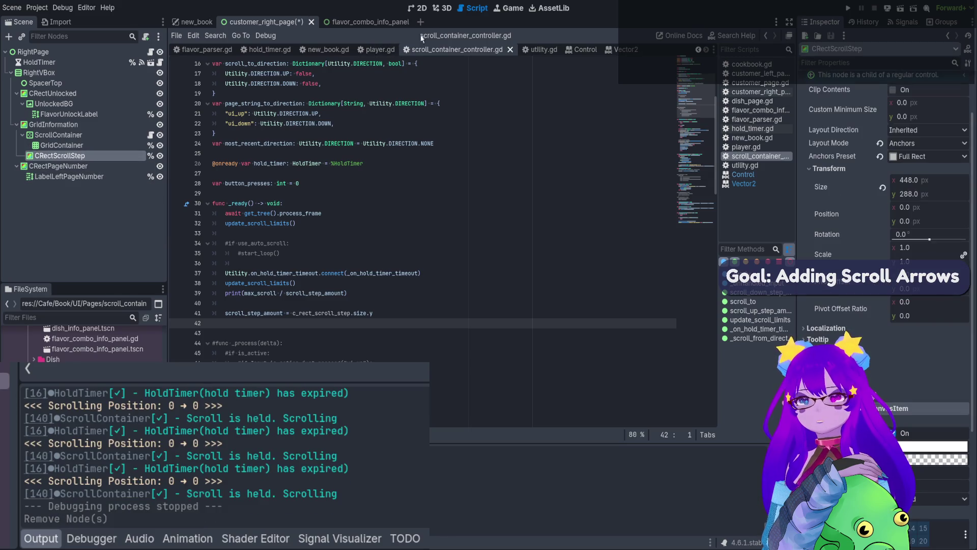
left_click(417, 9)
- Set CRectScrollStep's Mouse Filter to Ignore and change its recursive focus behavior
scroll(886, 203, "down", 5)
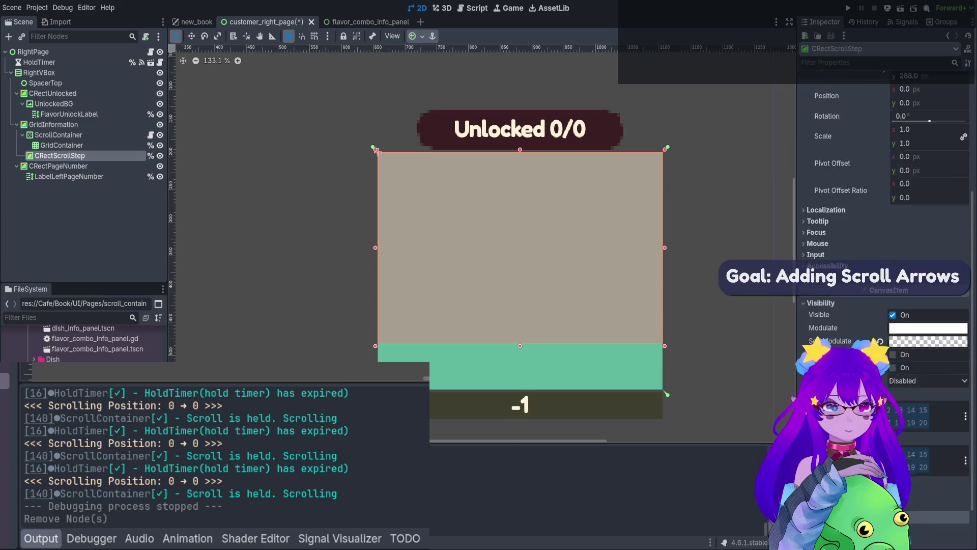
left_click(860, 190)
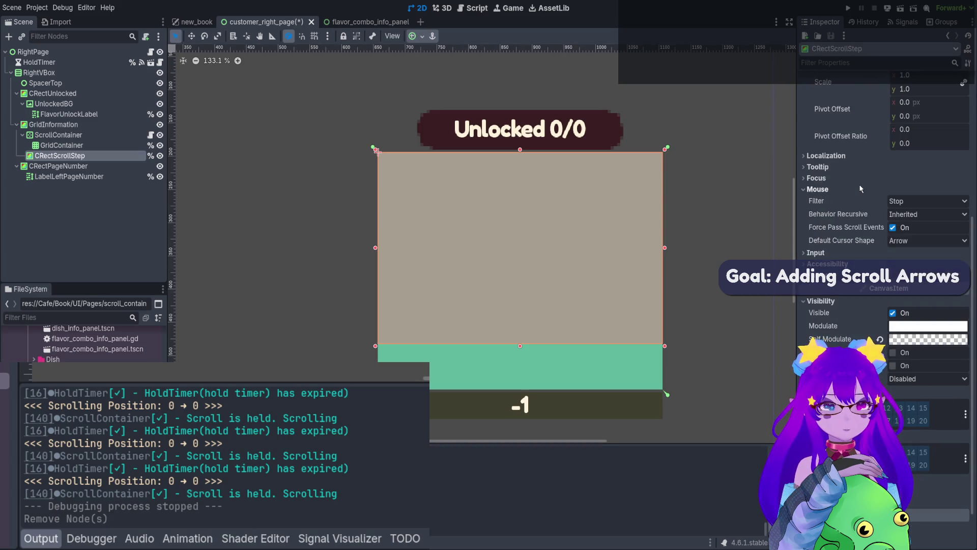
left_click(911, 201)
left_click(915, 239)
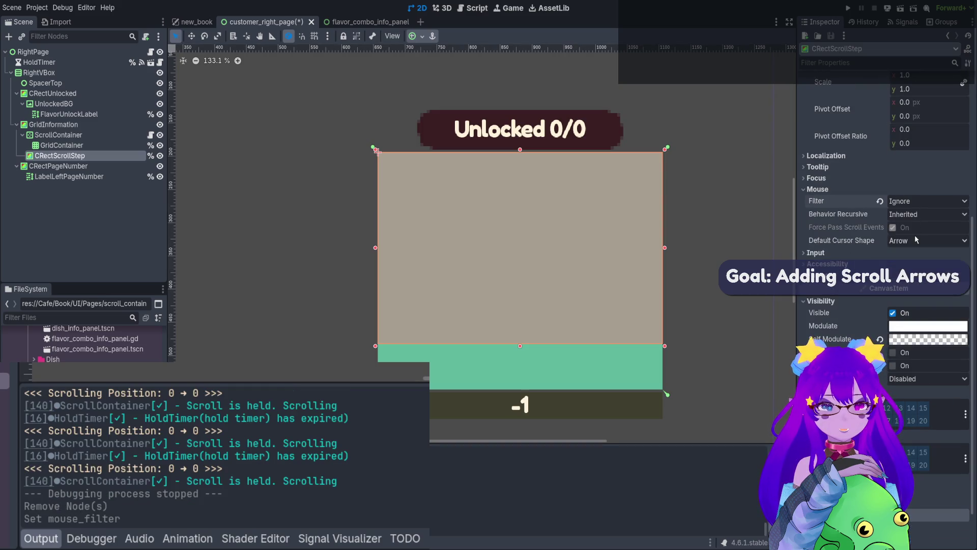
left_click(855, 254)
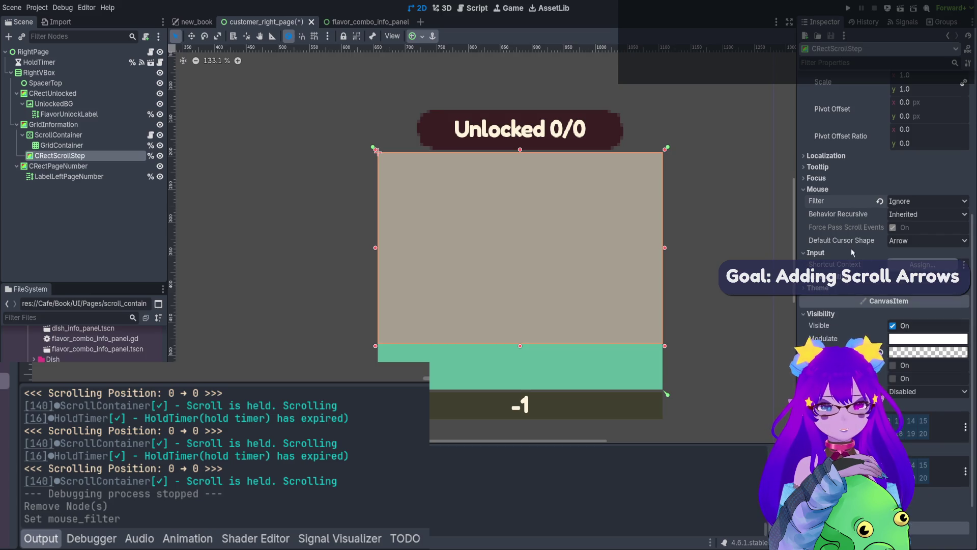
left_click(862, 180)
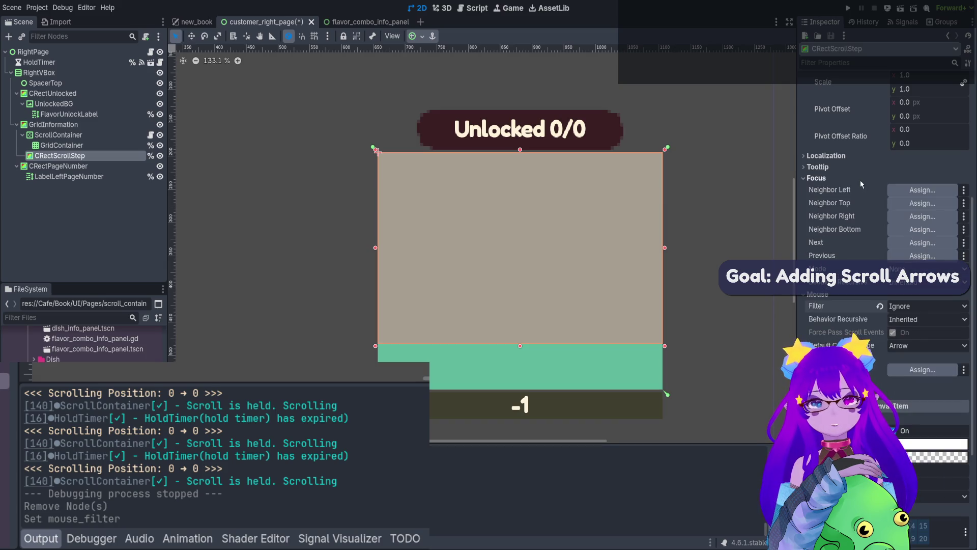
left_click(902, 300)
- Save customer_right_page and run the new_book scene to test scrolling
key("ctrl+s")
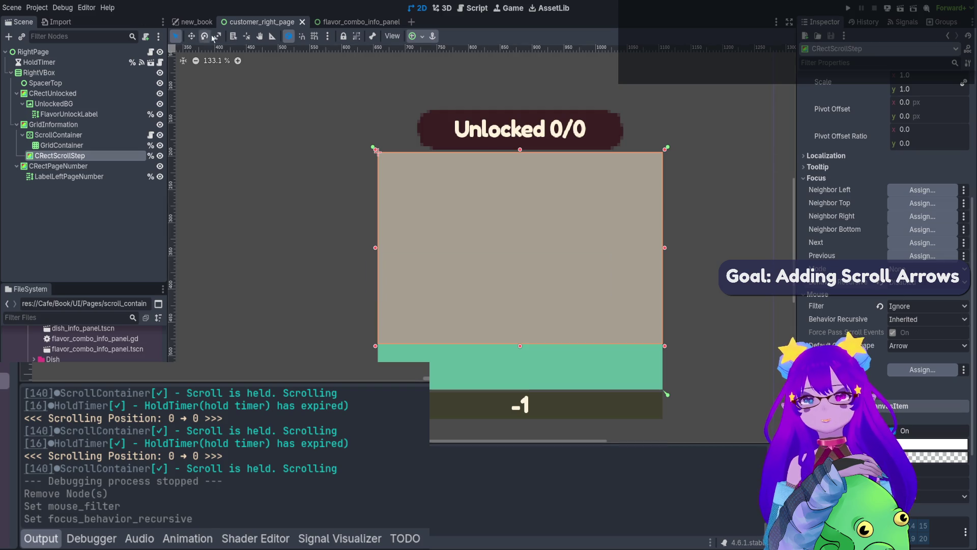
left_click(197, 22)
left_click(901, 8)
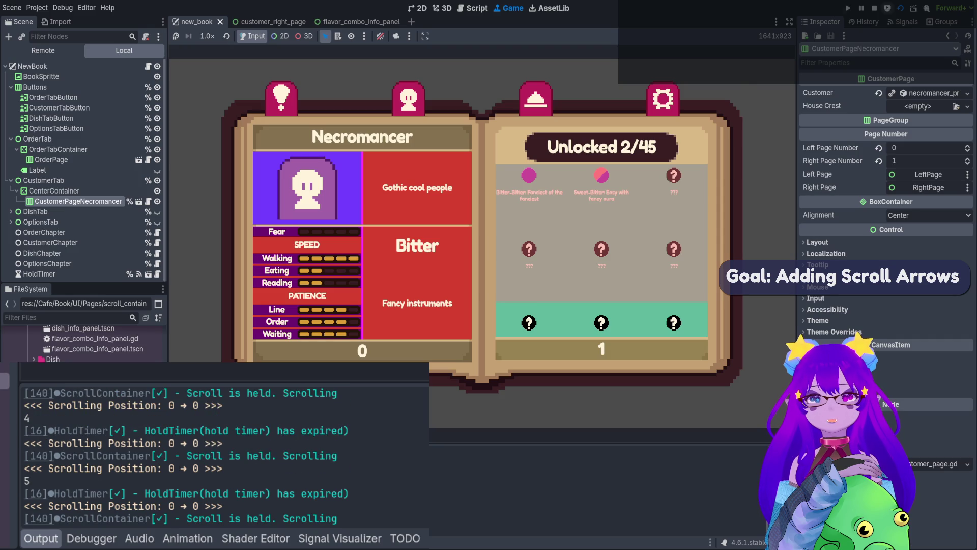
- Stop the game, hide the CRectScrollStep guide rect in customer_right_page, and save the scene
key("F8")
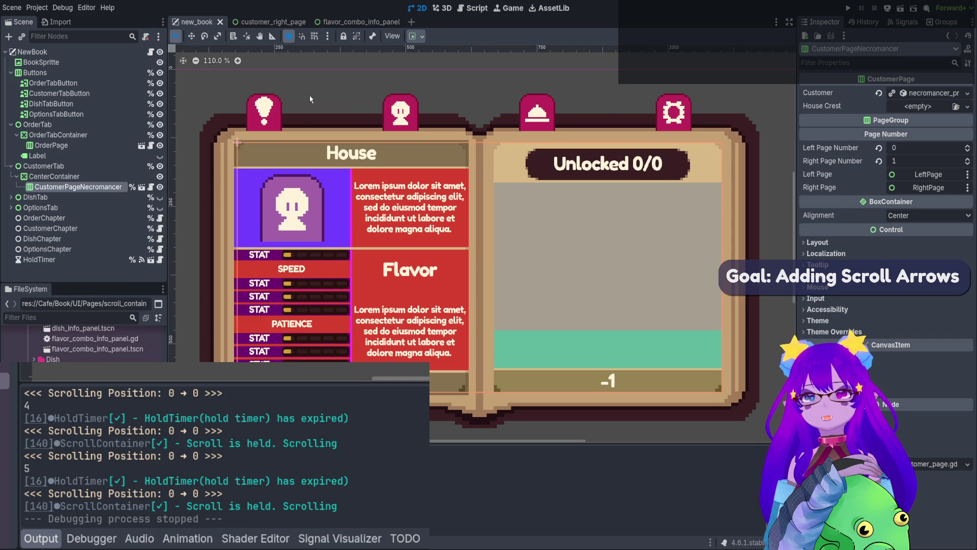
left_click(289, 23)
left_click(160, 156)
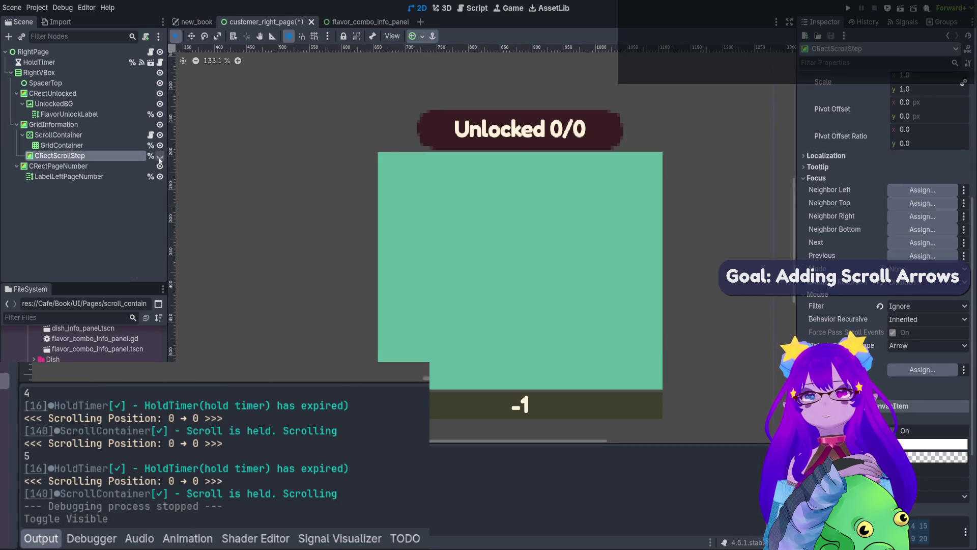
key("ctrl+s")
- Rerun the new_book scene, stop it, and return to scroll_container_controller.gd
left_click(196, 22)
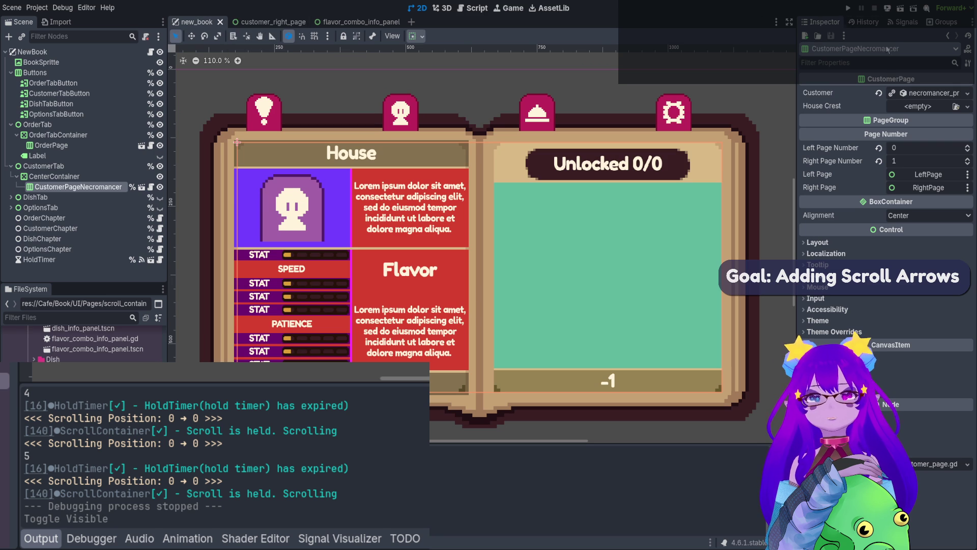
left_click(900, 10)
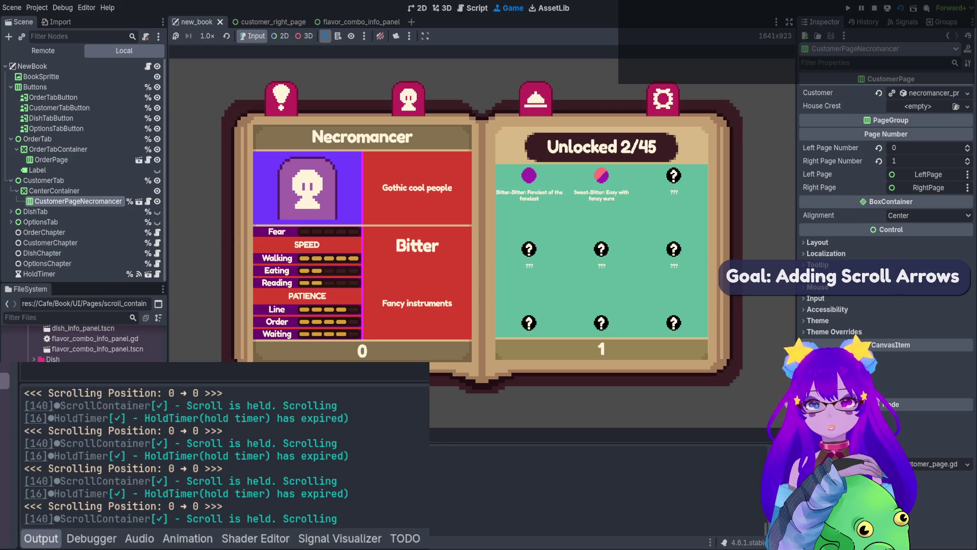
left_click(874, 7)
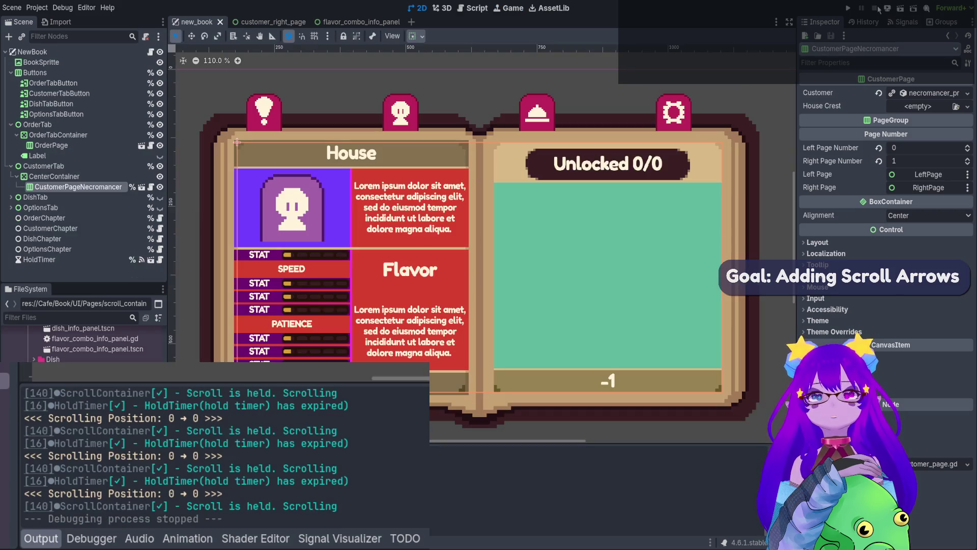
left_click(478, 8)
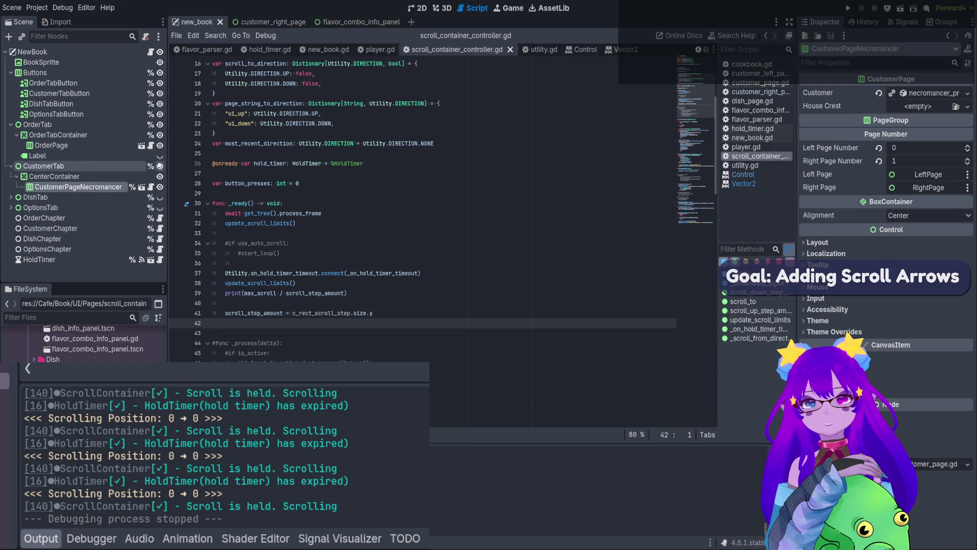
- Copy c_rect_scroll_step.size.y and duplicate the print line below itself
double_click(347, 314)
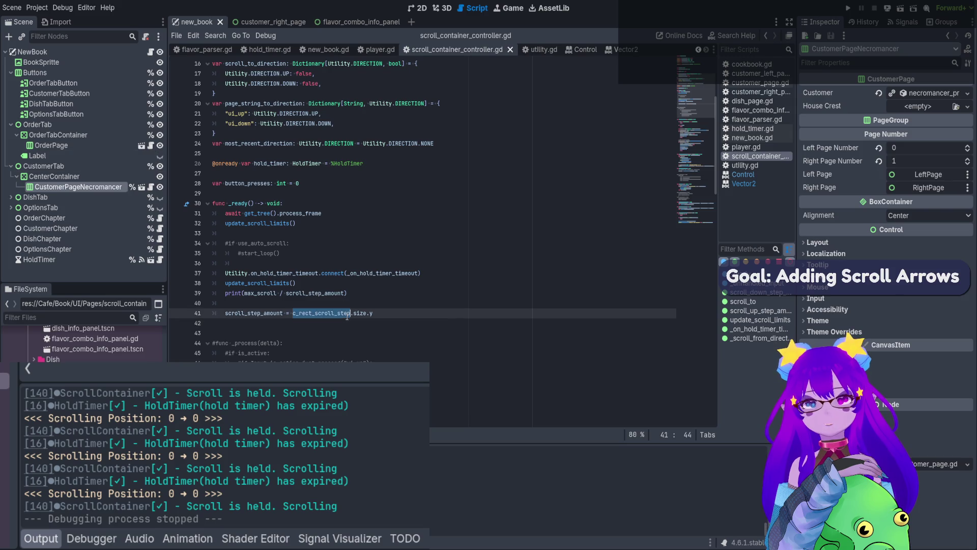
left_click(395, 316)
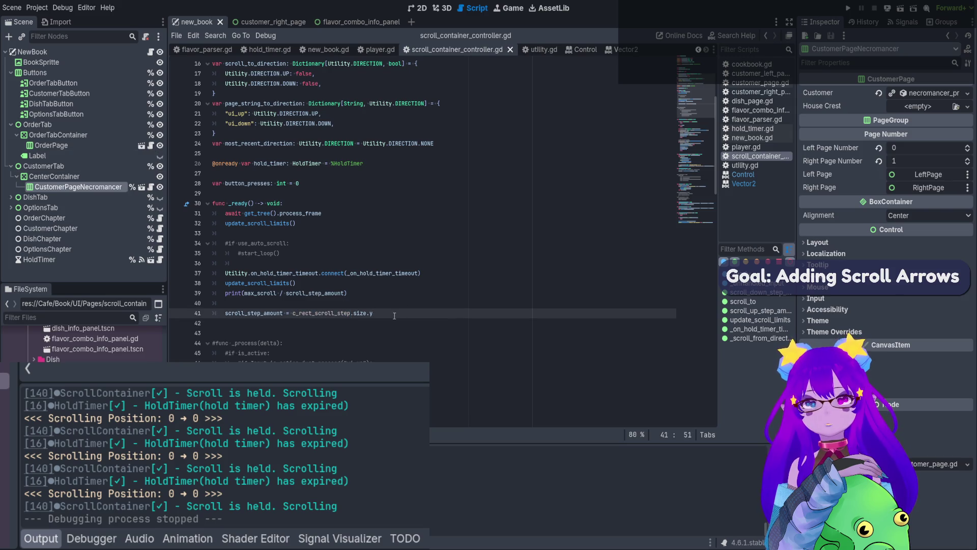
left_click_drag(394, 315, 291, 314)
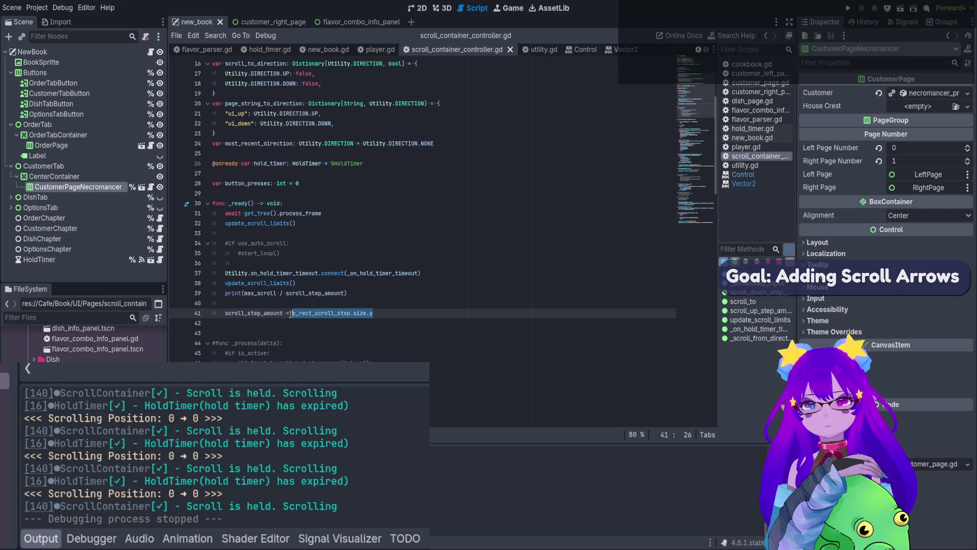
left_click(283, 306)
left_click(260, 22)
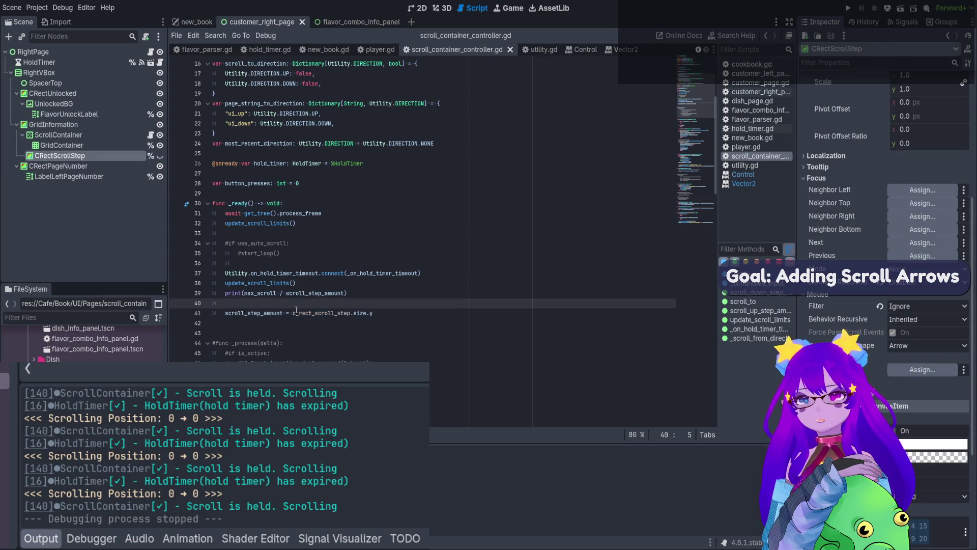
type("print(max_scroll / scroll_step_amount)")
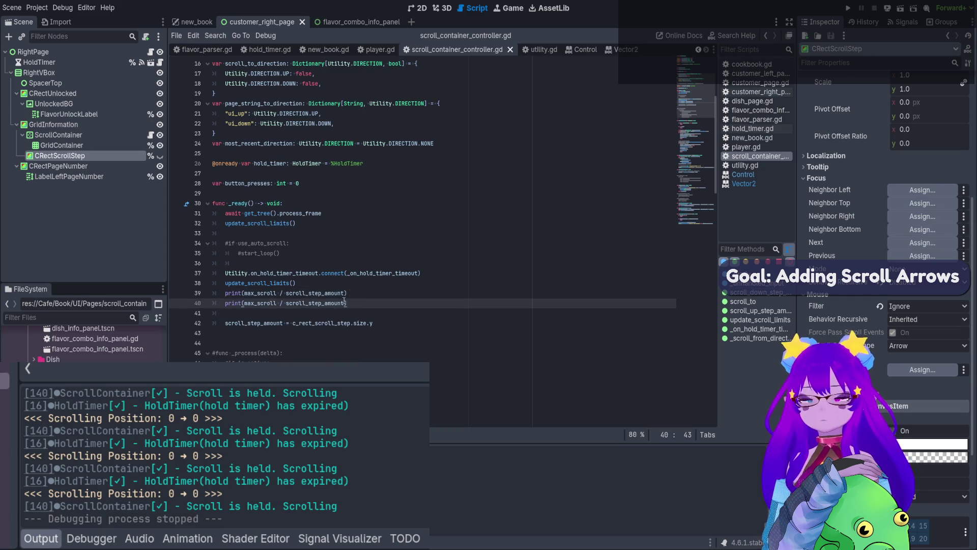
- Make the new print output c_rect_scroll_step.size.y, save, and run new_book, logging 214.0 and 0.0
left_click_drag(373, 323, 292, 323)
key("ctrl+c")
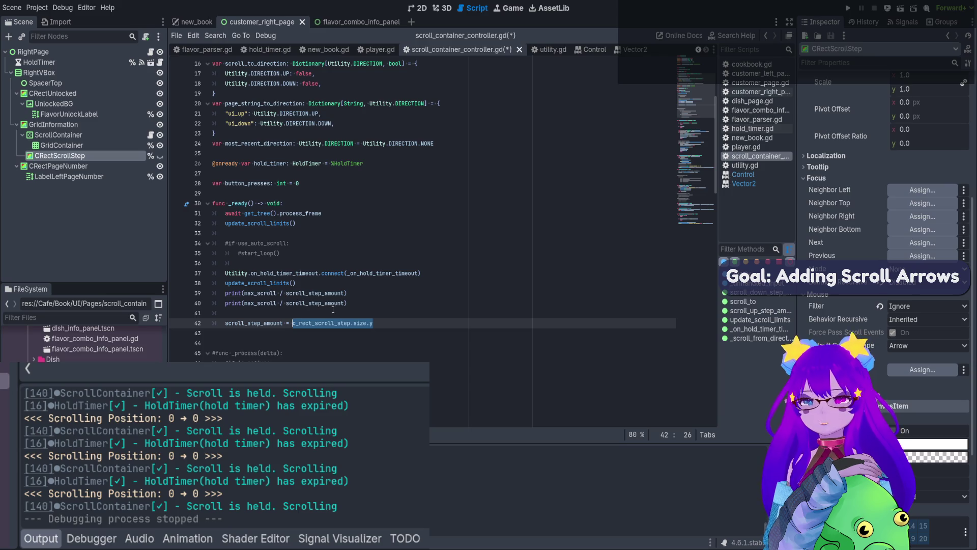
left_click_drag(346, 303, 247, 303)
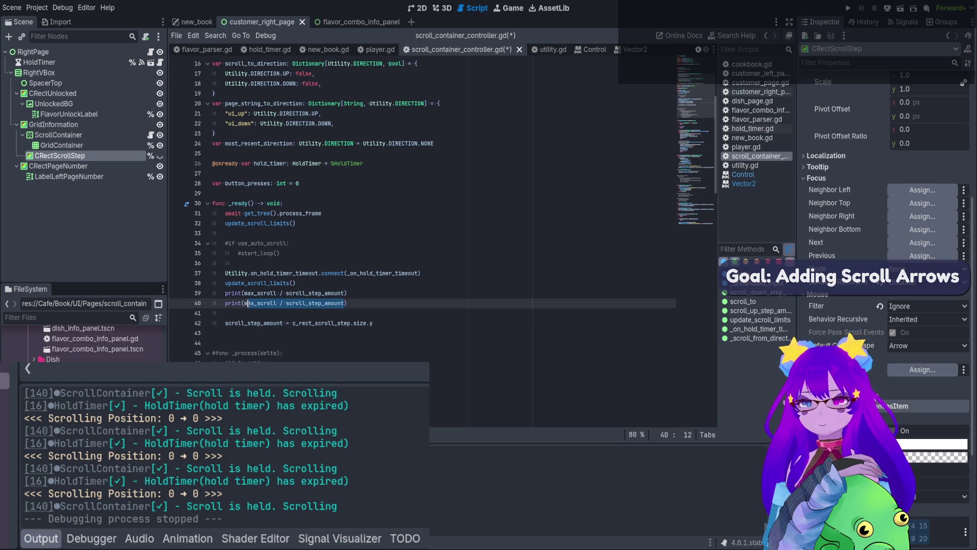
key("ctrl+v")
key("ctrl+s")
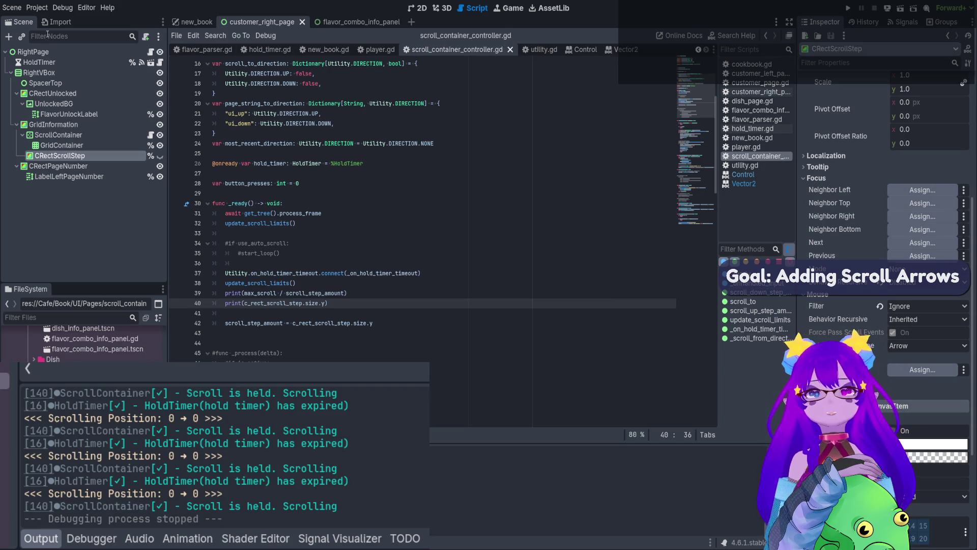
left_click(192, 22)
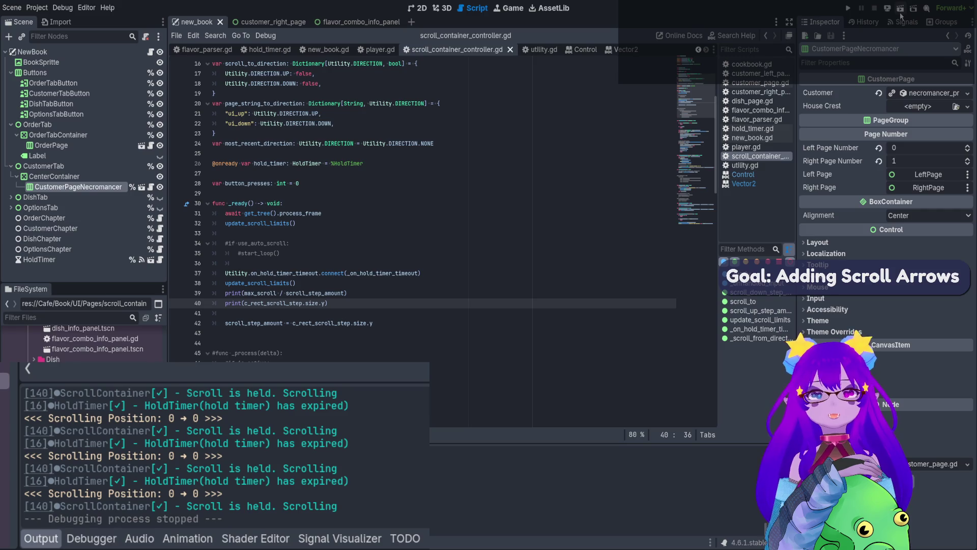
left_click(900, 9)
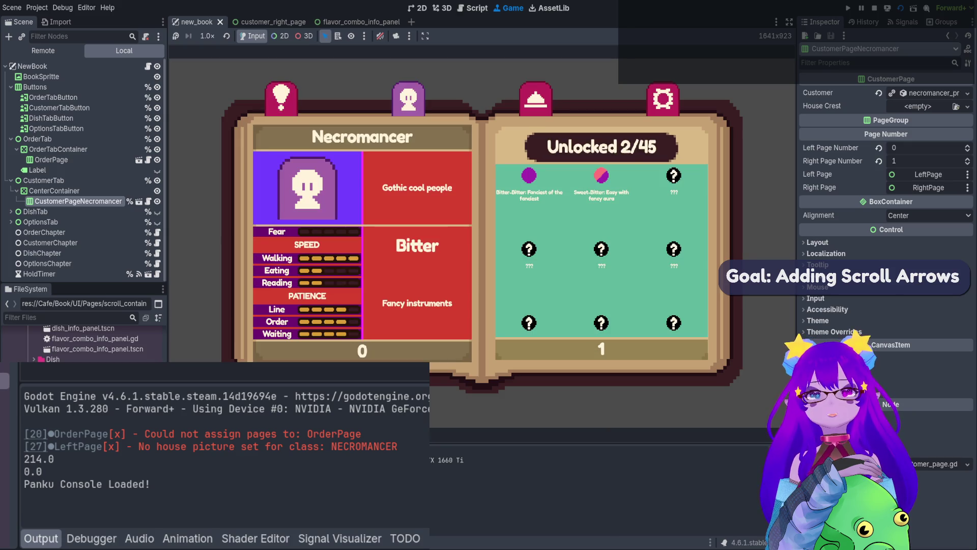
- Stop the game and make the 448 × 288 CRectScrollStep guide visible again in customer_right_page
left_click(874, 7)
left_click(310, 23)
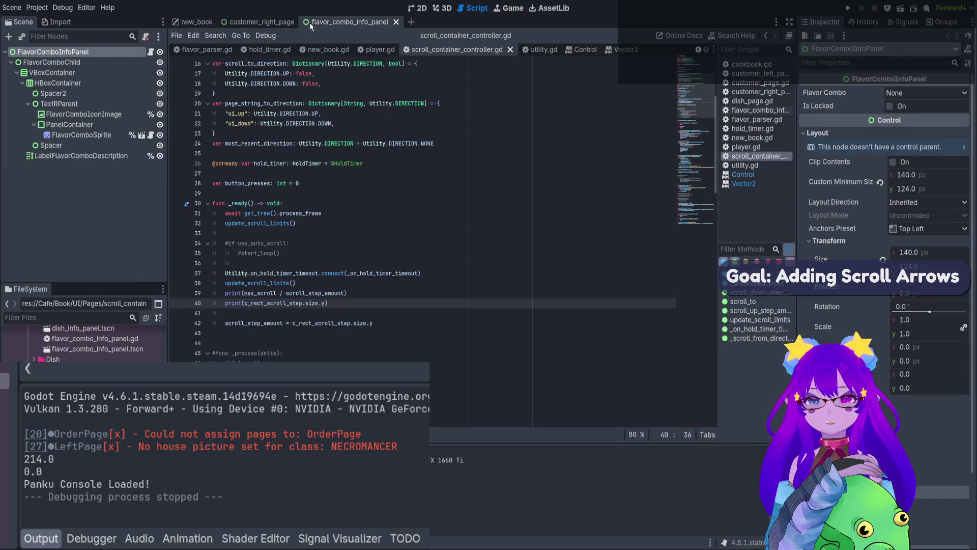
left_click(257, 22)
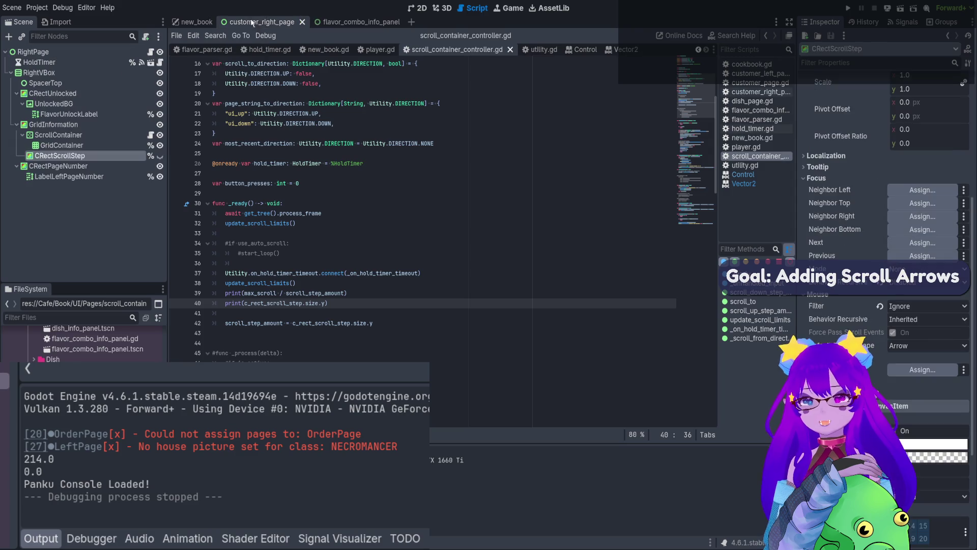
left_click(159, 155)
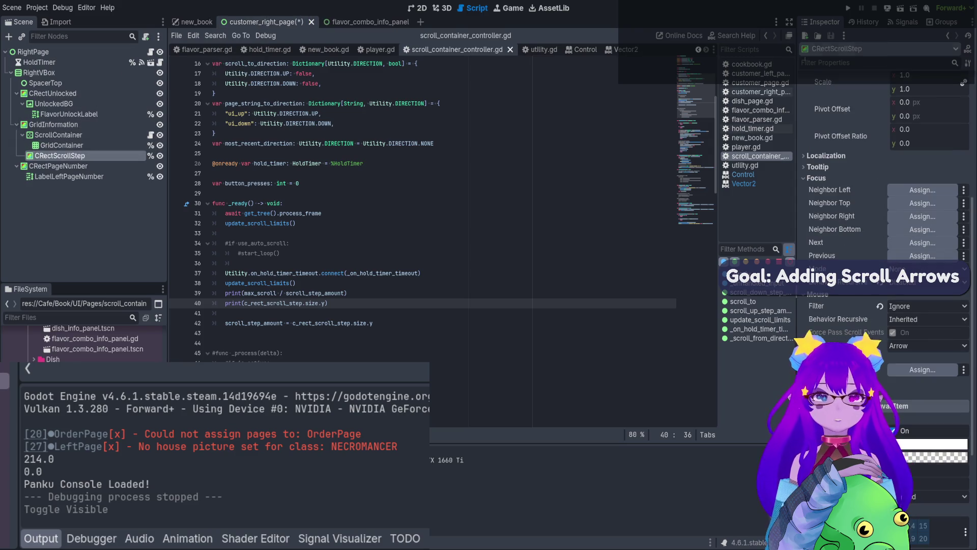
scroll(827, 204, "up", 5)
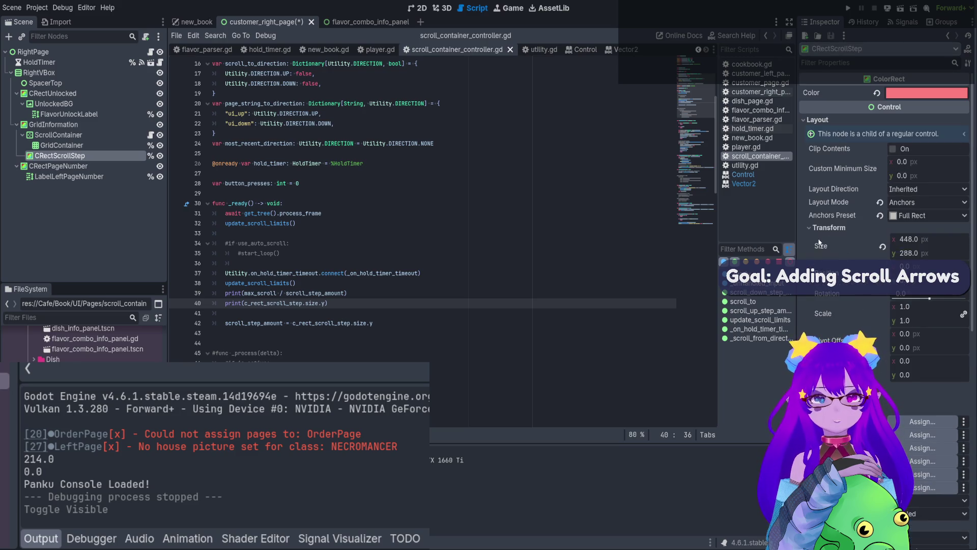
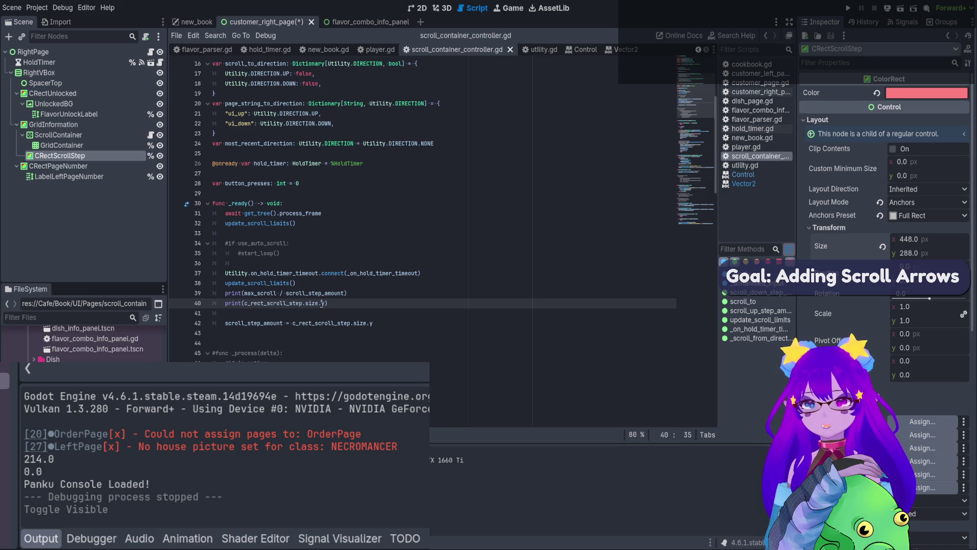
- Copy line 40's size.y print as print(c_rect_scroll_step.size), save, and switch to new_book
double_click(279, 303)
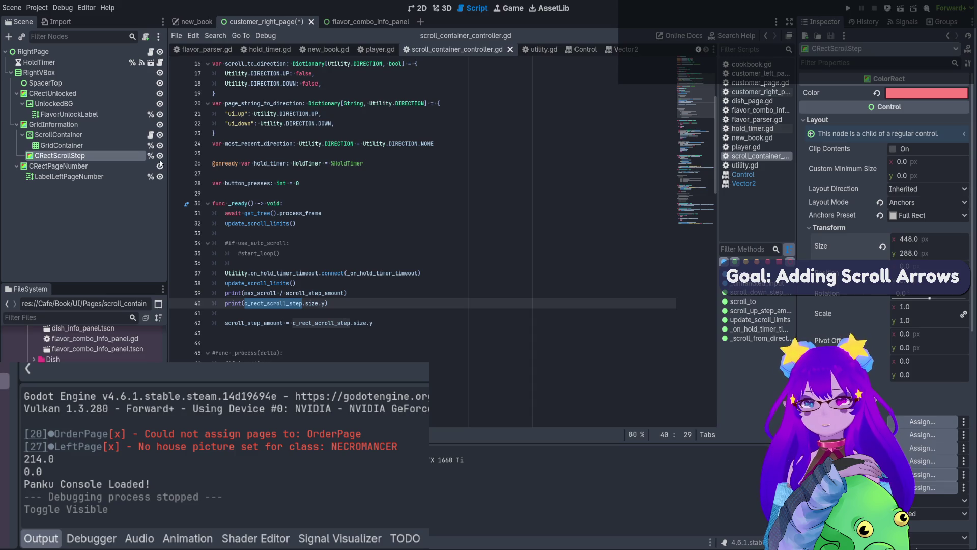
left_click(66, 145)
left_click(130, 155)
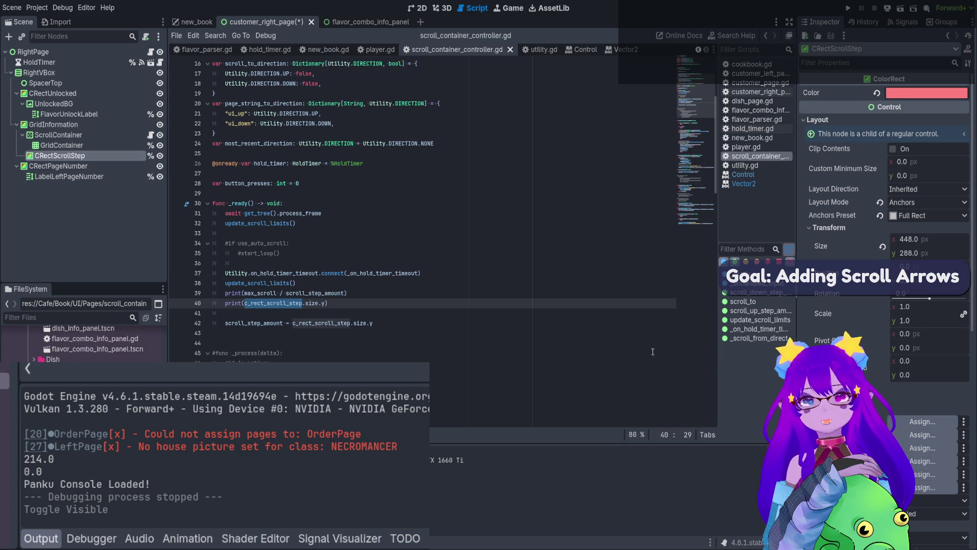
left_click(328, 303)
key("ctrl+shift+d")
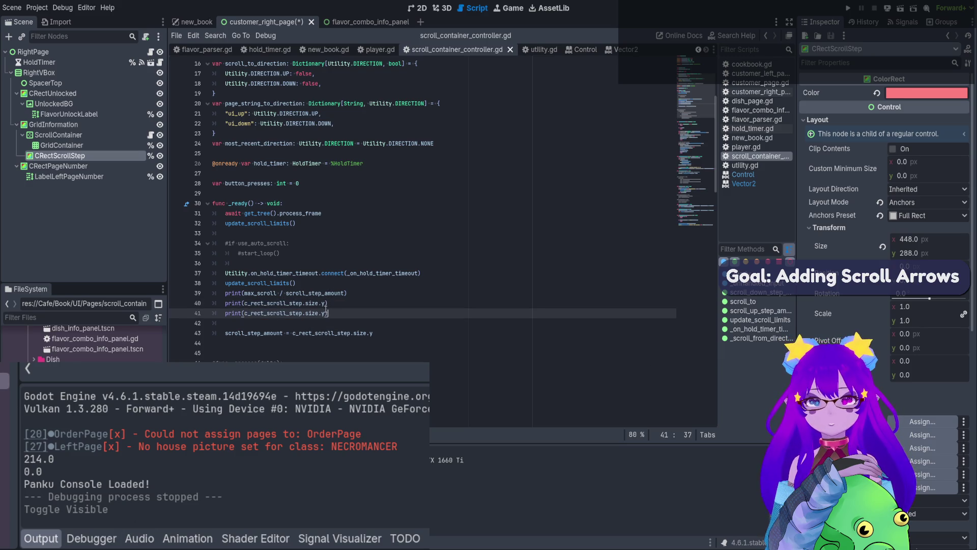
left_click(325, 309)
key("BackSpace")
key("BackSpace")
key("End")
key("ctrl+s")
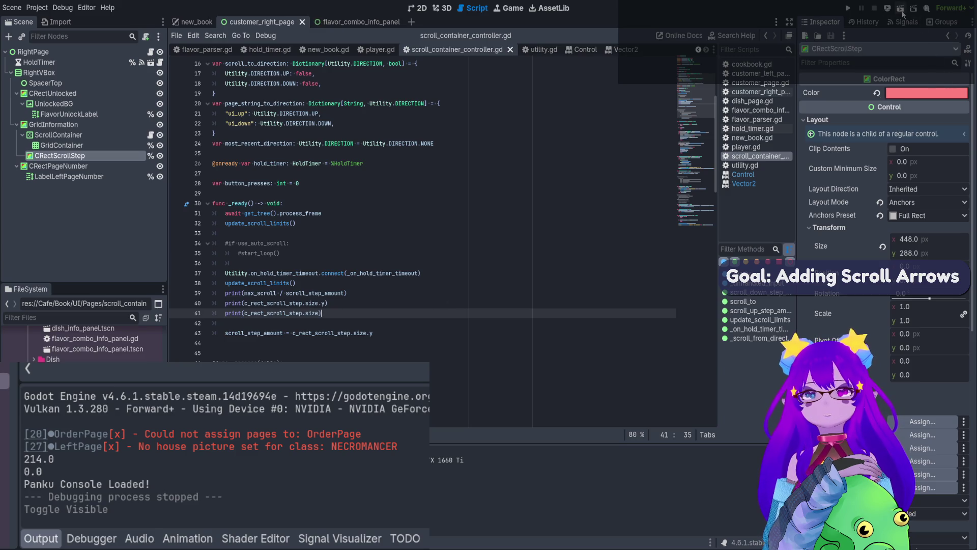
left_click(194, 22)
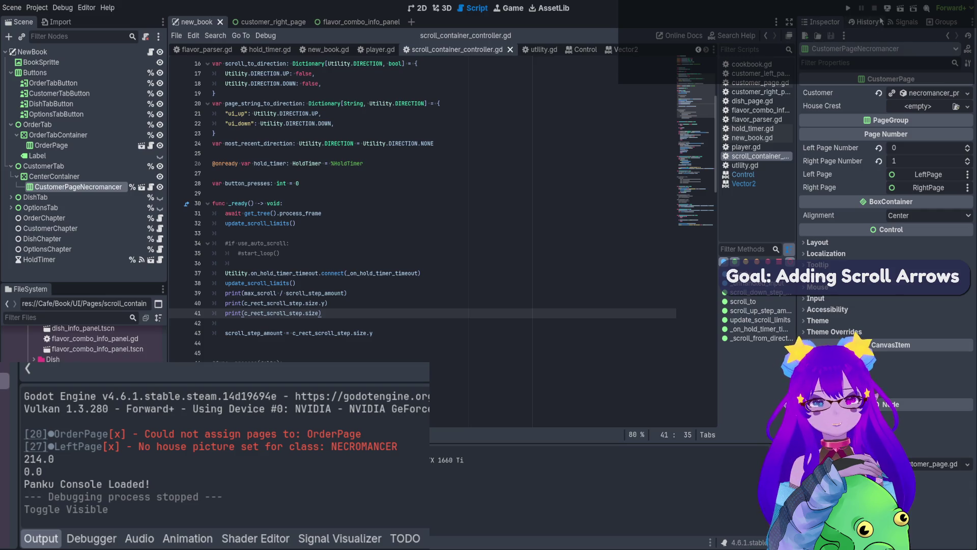
- Run the game to see the (0.0, 0.0) print, then check CRectScrollStep's 288.0 height
left_click(847, 9)
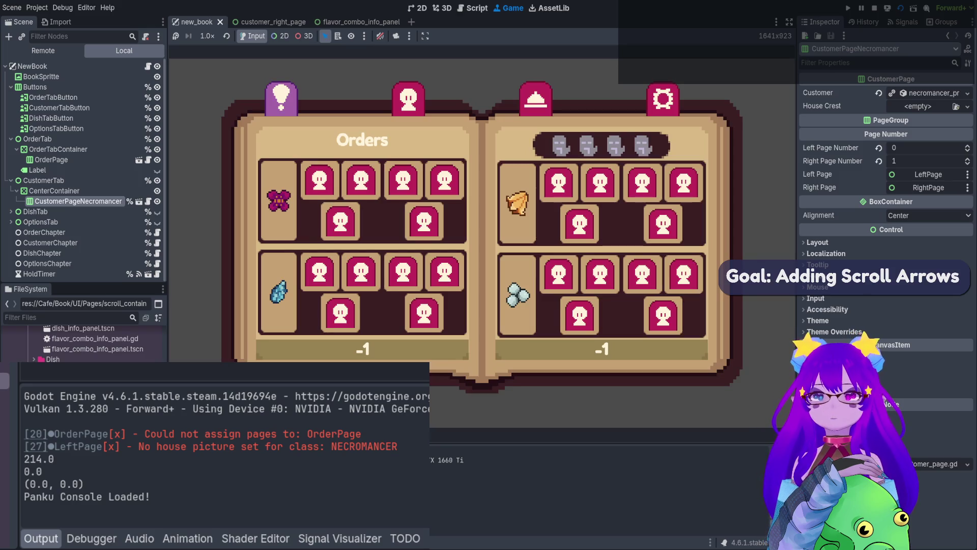
left_click(876, 8)
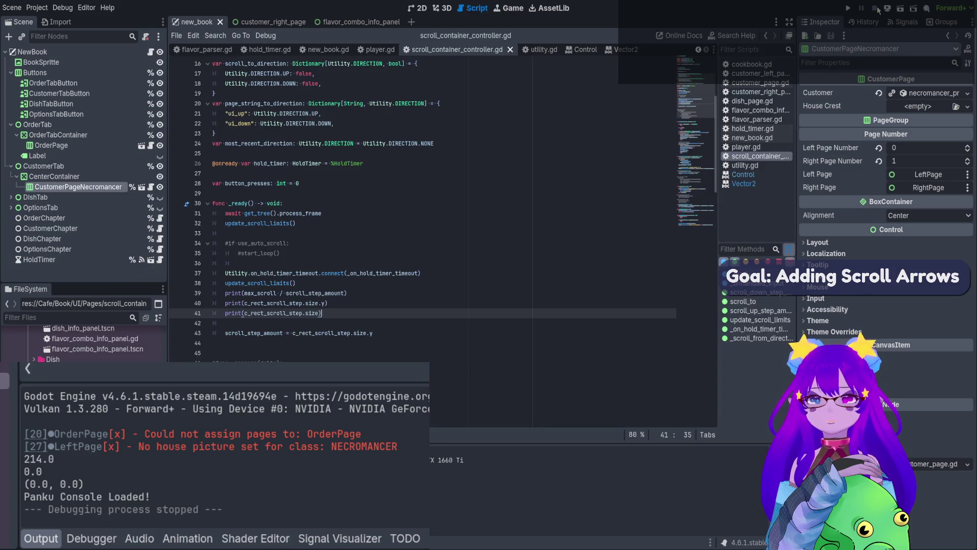
left_click(337, 23)
left_click(281, 21)
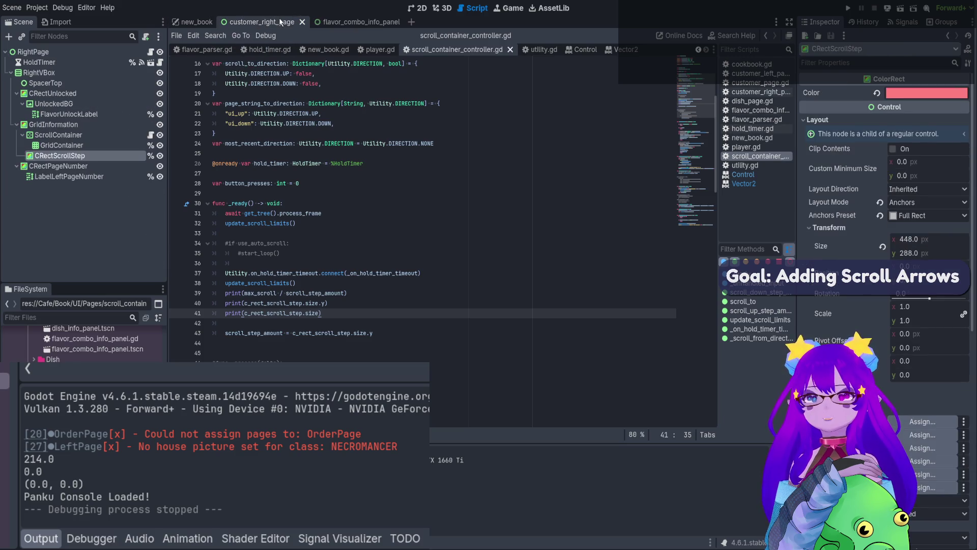
left_click(121, 156)
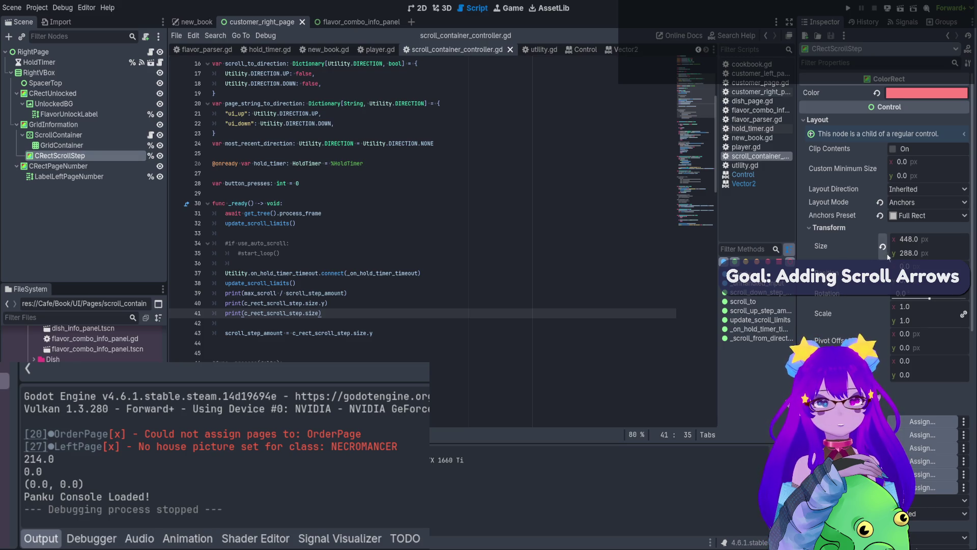
left_click(910, 253)
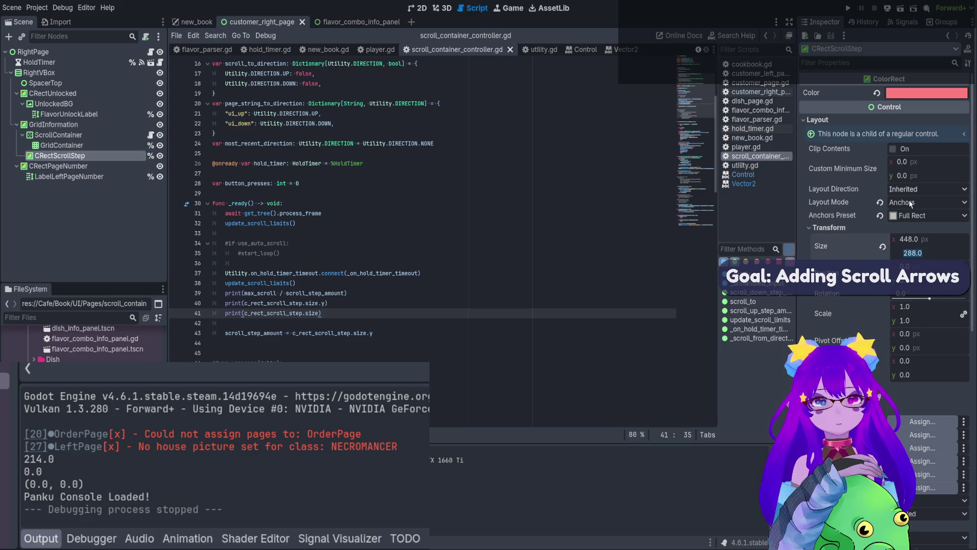
left_click(825, 255)
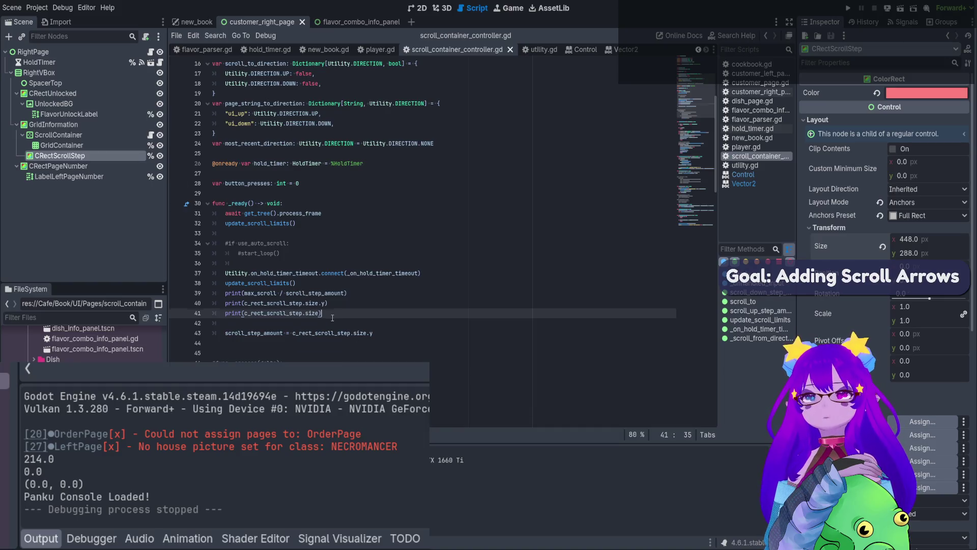
- Duplicate the size print as print(self.size) and save the script
key("ctrl+shift+d")
double_click(284, 322)
type("se")
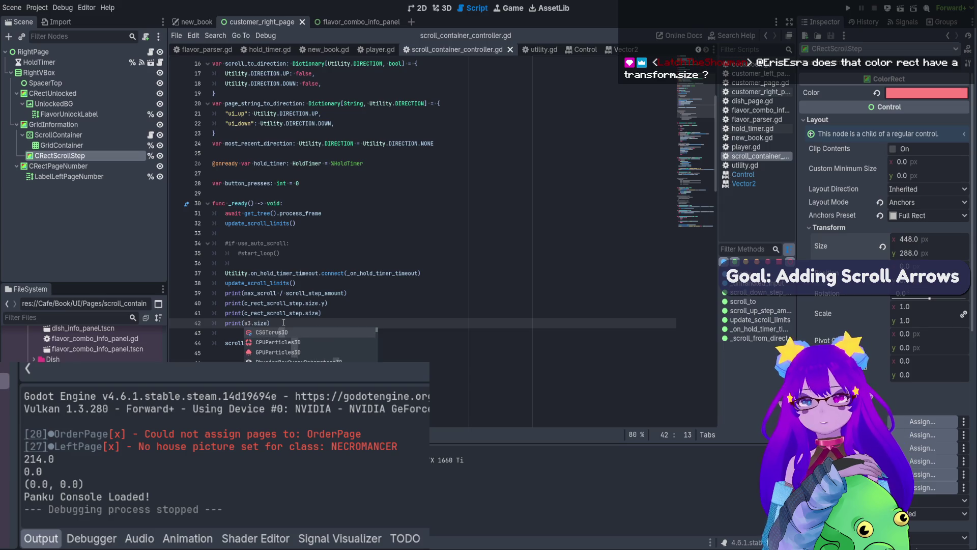
type("lf")
key("End")
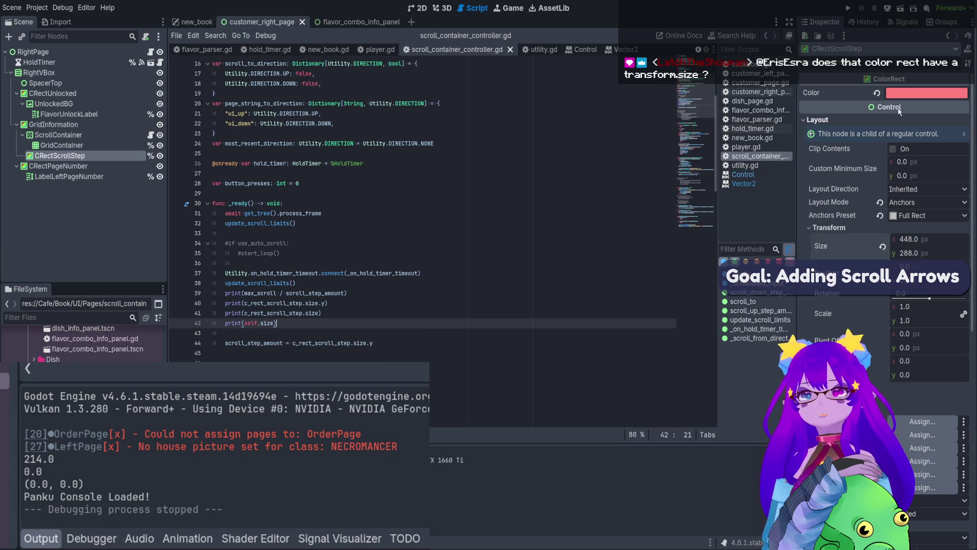
key("ctrl+s")
- Run new_book, open the customer page in game, and note the second (0.0, 0.0) output
key("ctrl+shift+Tab")
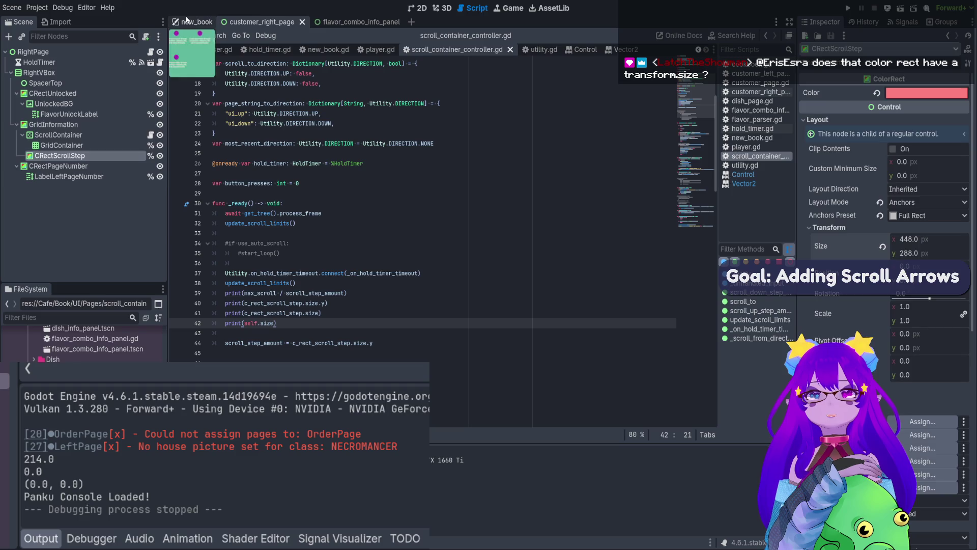
key("F6")
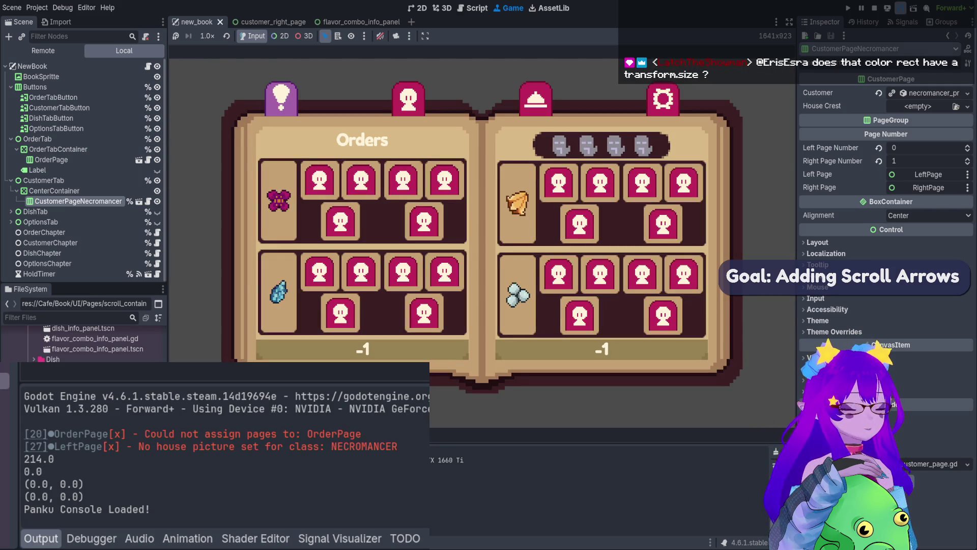
left_click(408, 99)
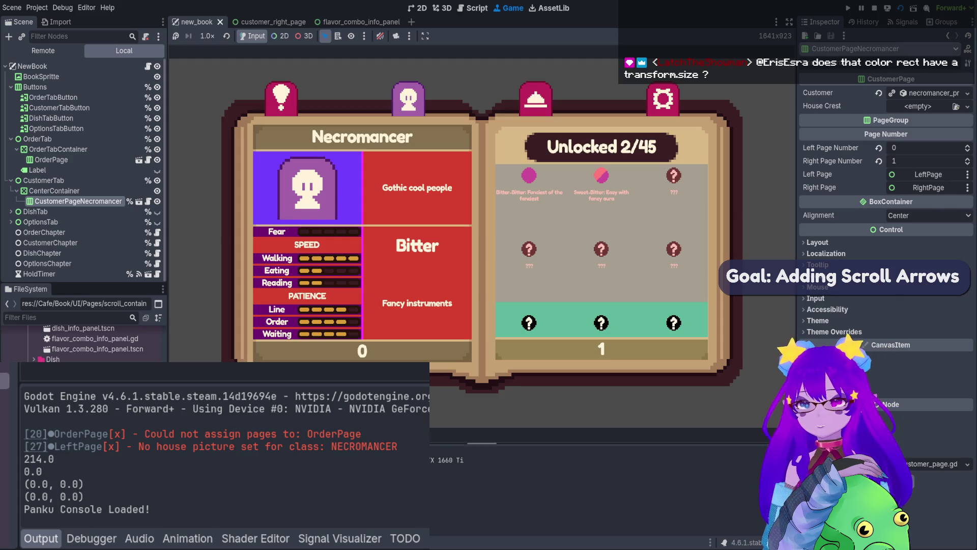
left_click_drag(84, 496, 12, 497)
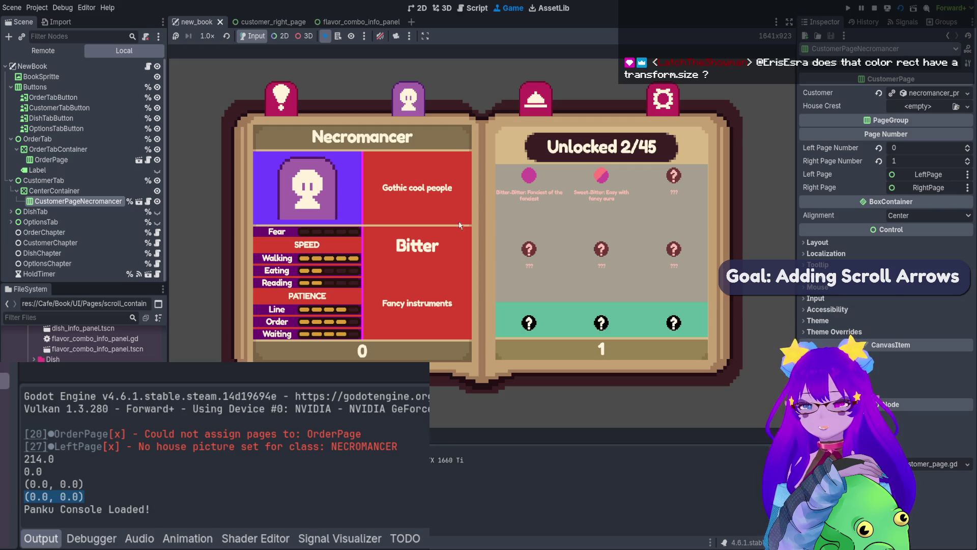
left_click(875, 8)
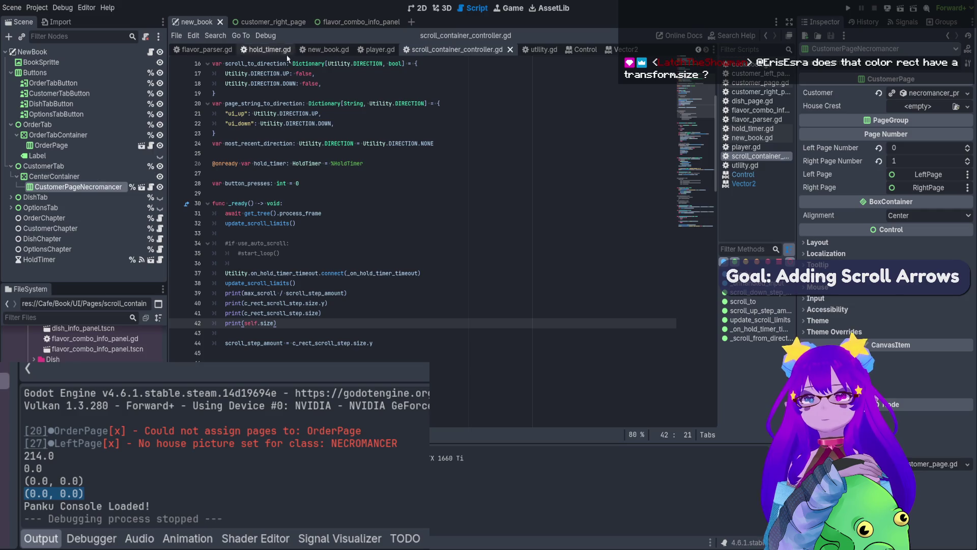
- Delete the print(self.size) line and replace size on line 41 with 'transt'
left_click(262, 22)
left_click(105, 134)
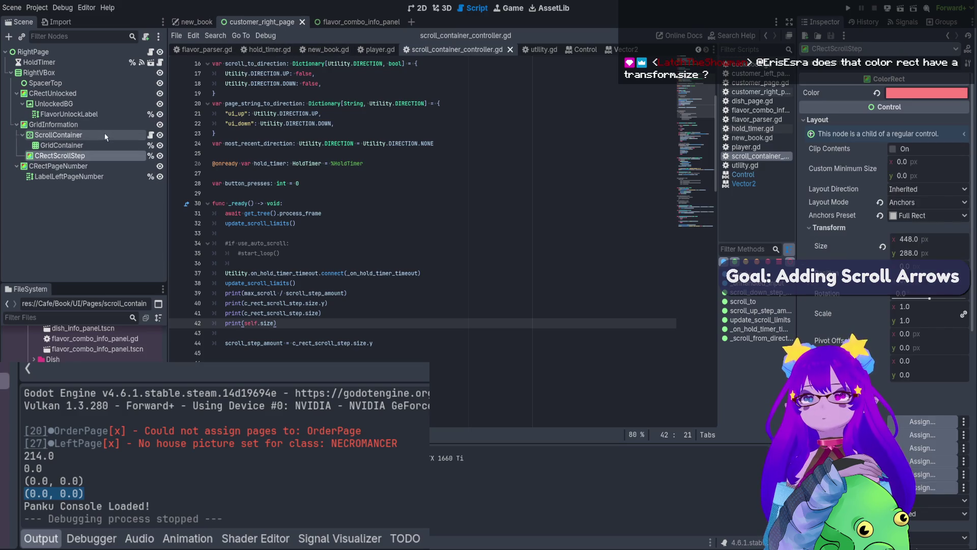
left_click_drag(321, 325, 219, 325)
key("BackSpace")
key("BackSpace")
key("BackSpace")
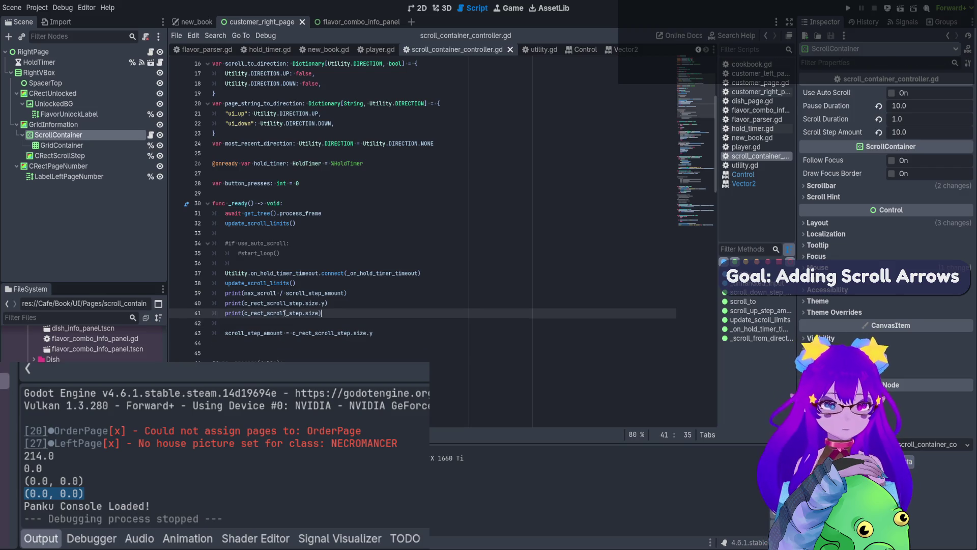
double_click(310, 313)
type("tran")
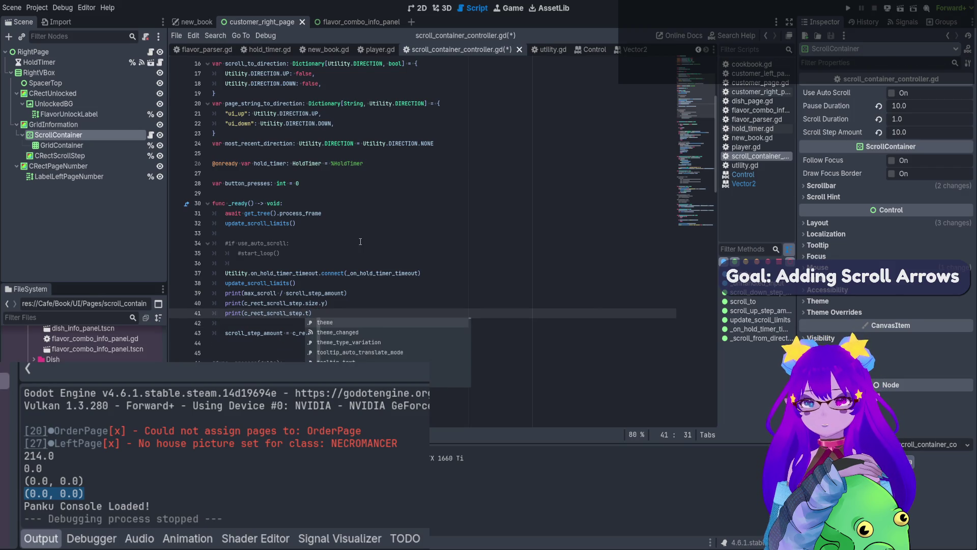
type("st")
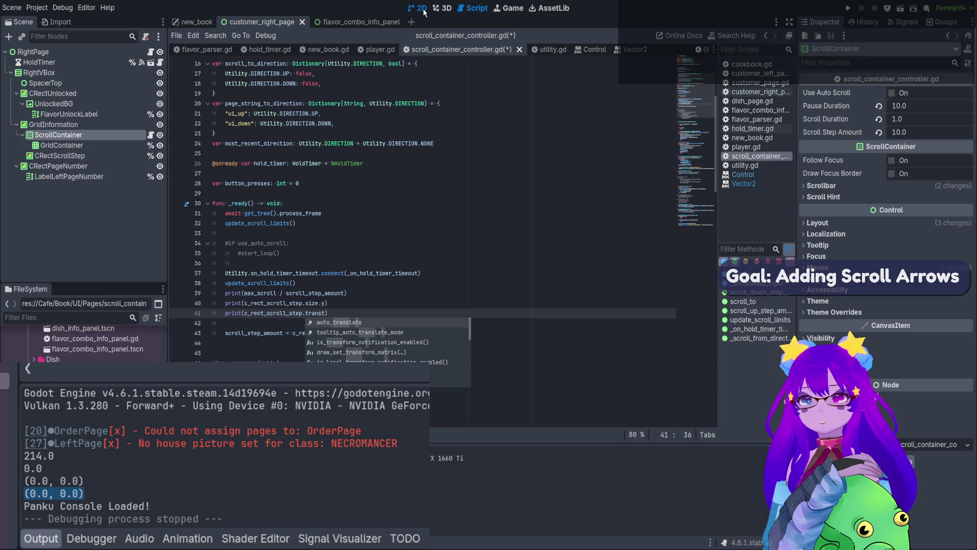
- Check the page layout in the 2D view and inspect the CRectScrollStep node
left_click(417, 7)
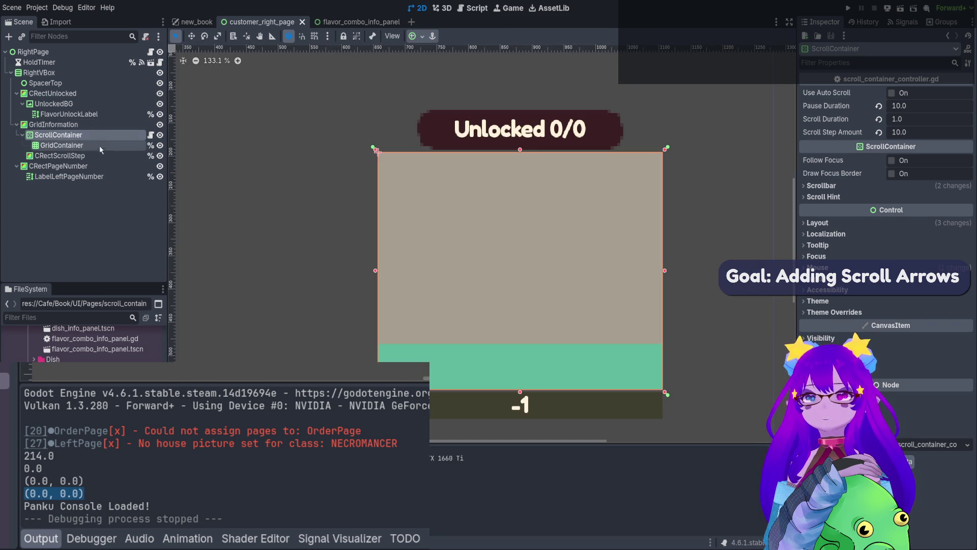
left_click(196, 22)
left_click(259, 21)
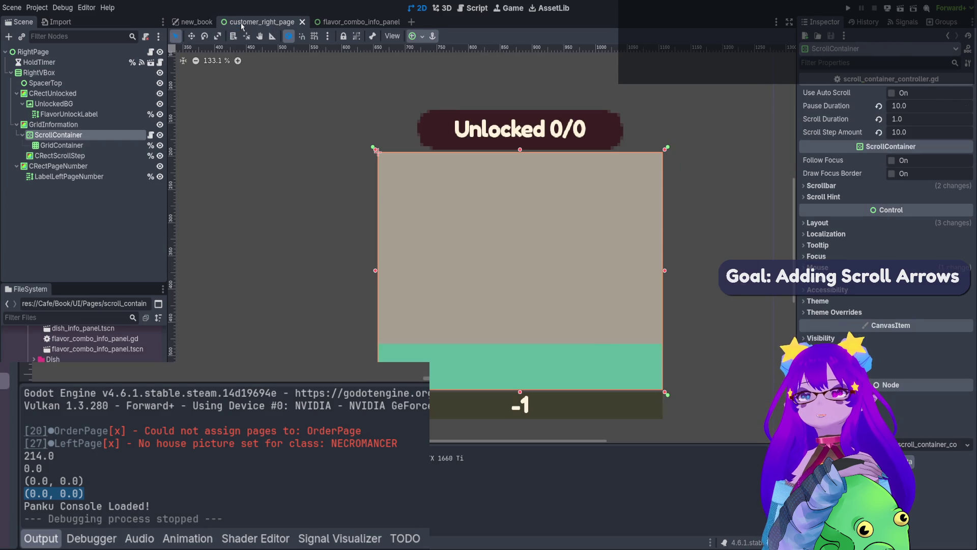
left_click(77, 155)
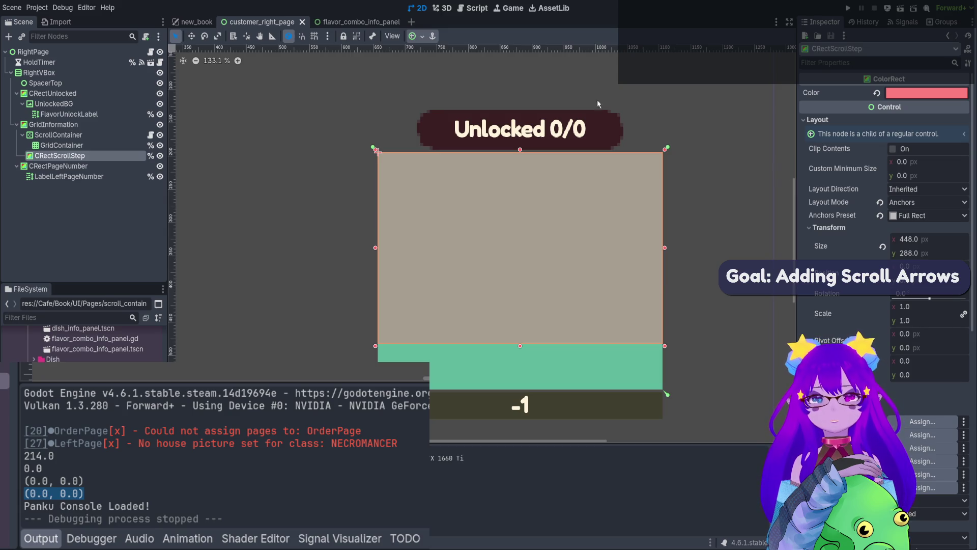
left_click(476, 7)
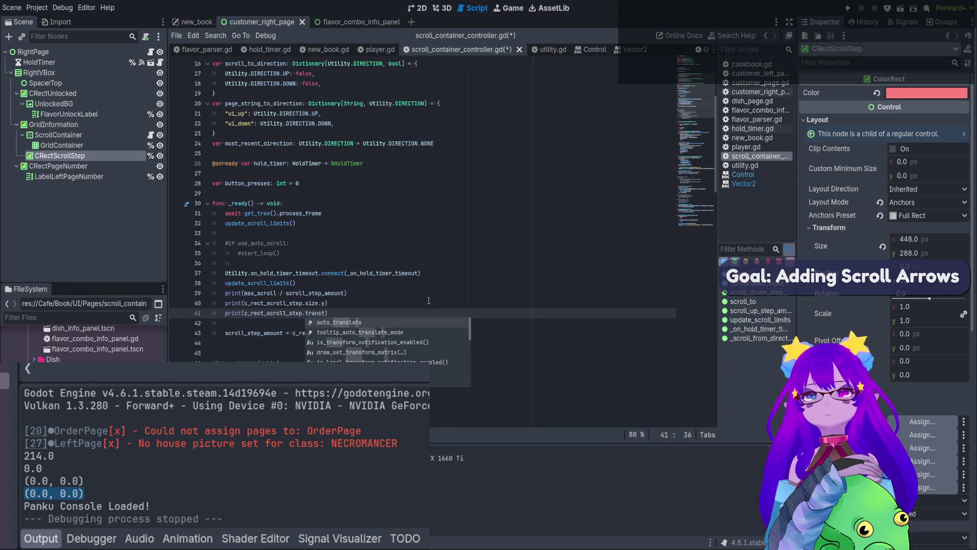
- Duplicate the size.y print on line 40, trim it to print(c_rect_scroll_step), and save
key("Right")
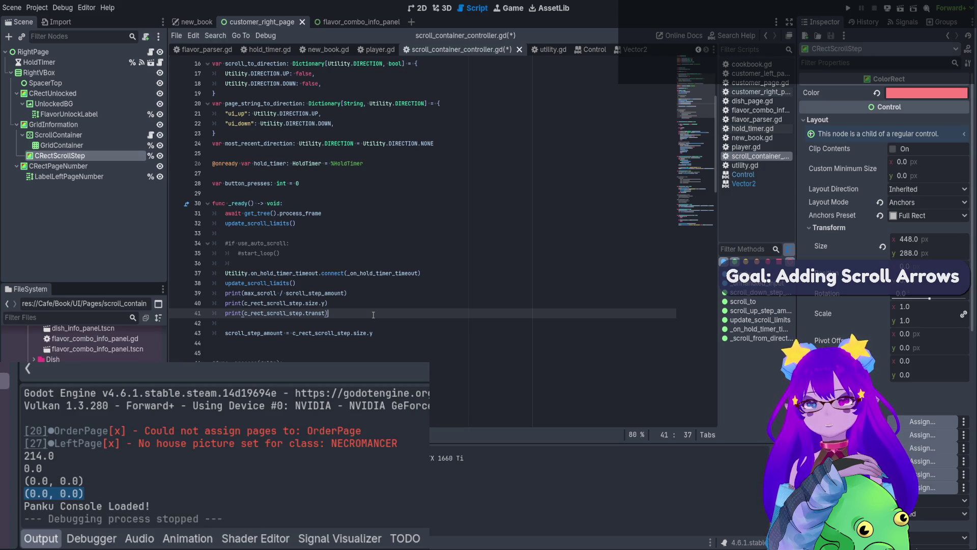
left_click(334, 219)
left_click(333, 214)
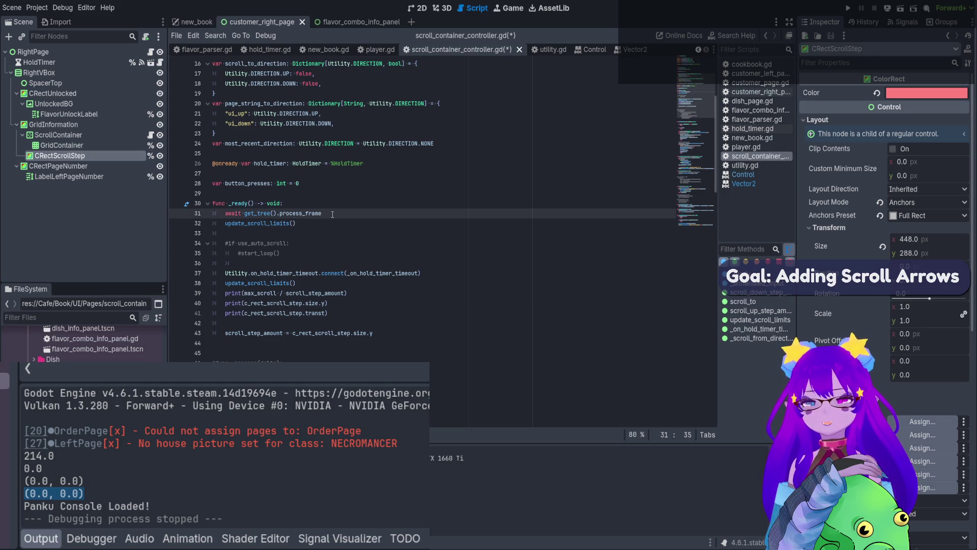
left_click(353, 303)
key("ctrl+shift+d")
left_click_drag(327, 304, 300, 303)
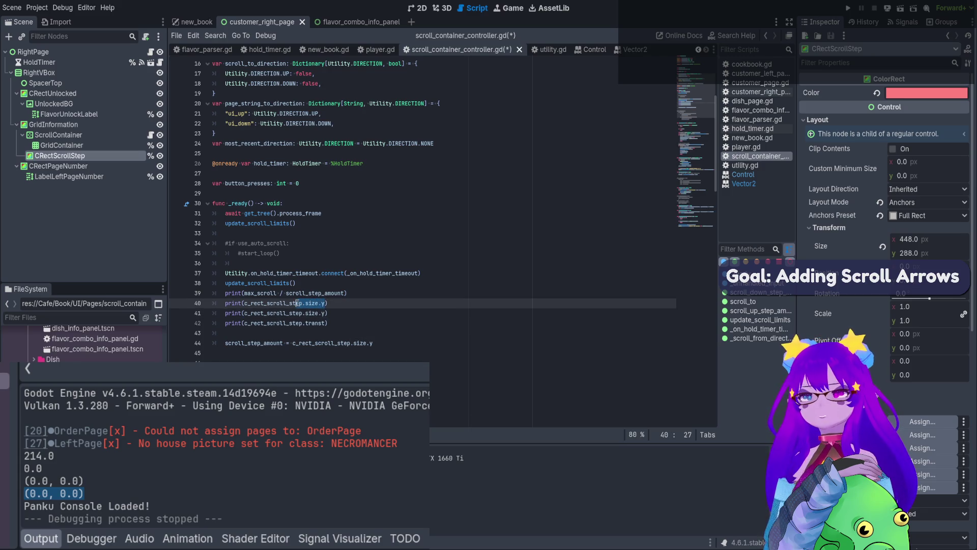
type("p")
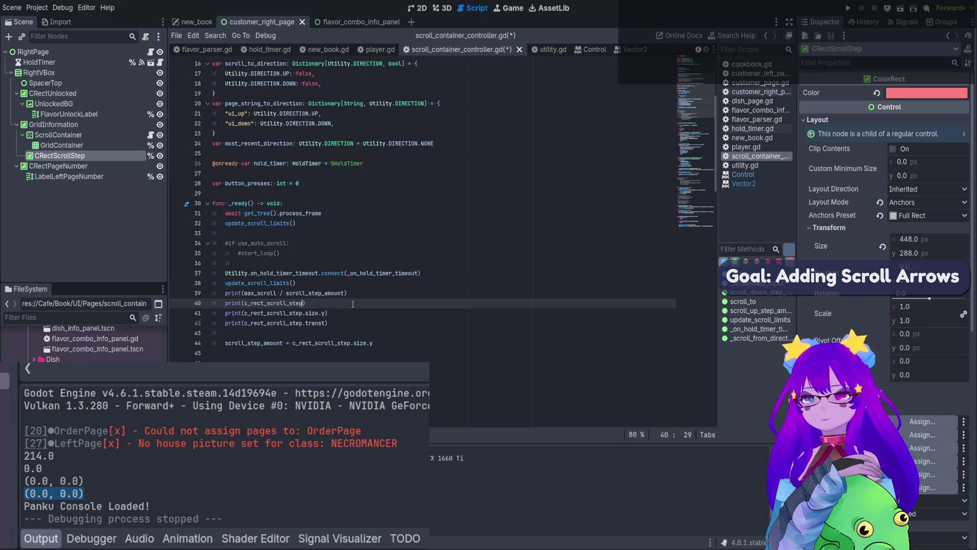
key("End")
key("ctrl+s")
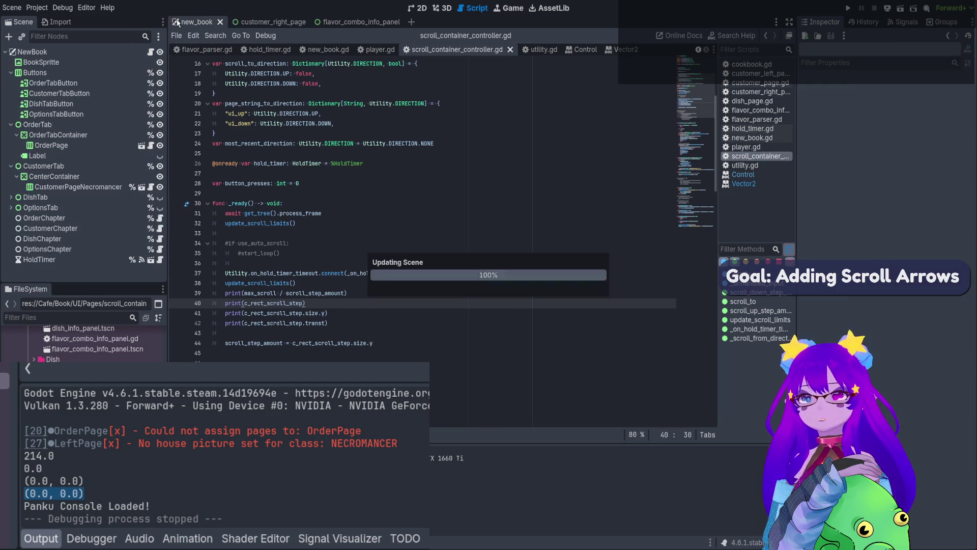
- Run the game, delete the broken print(c_rect_scroll_step.transt) line, and stop the crashed session
left_click(901, 9)
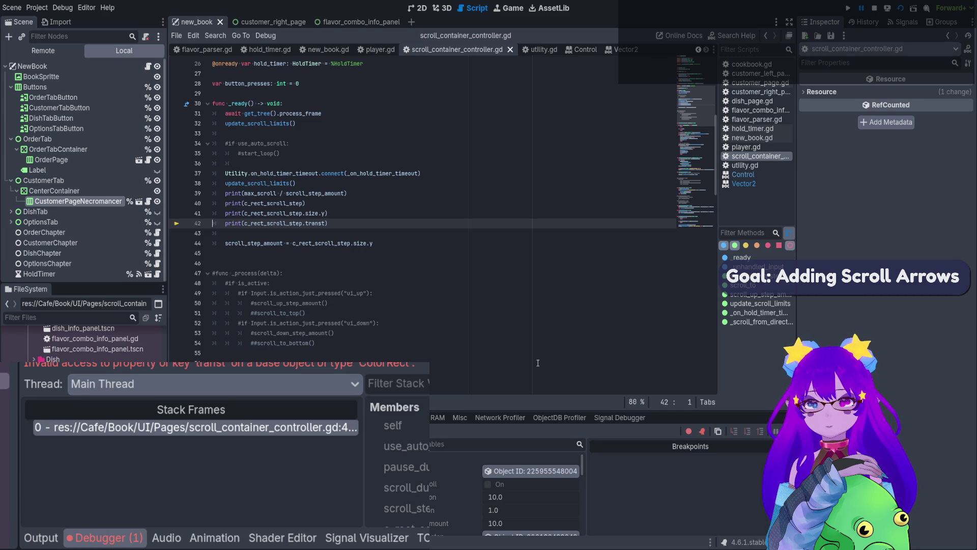
left_click_drag(330, 223, 225, 223)
key("BackSpace")
key("BackSpace")
key("BackSpace")
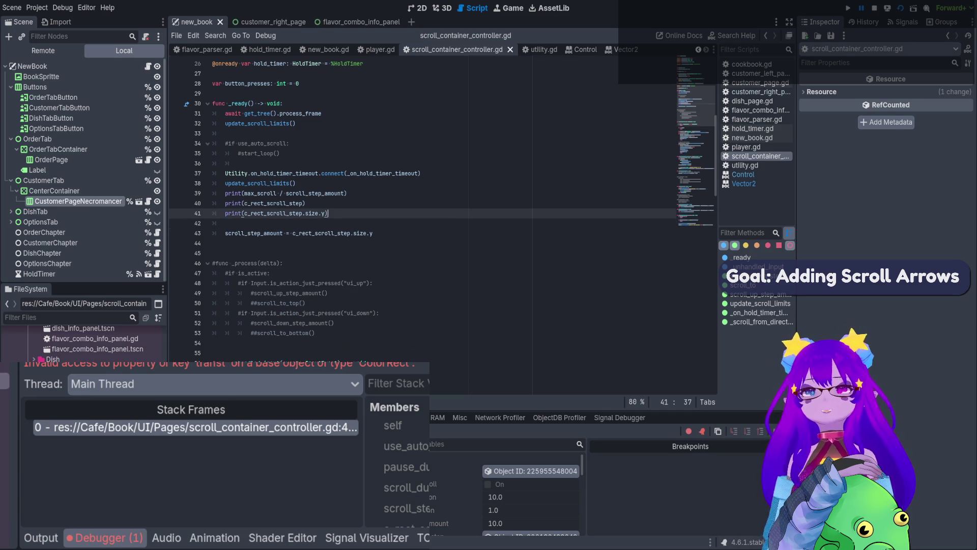
left_click(876, 8)
- Relaunch the game and confirm the output lists the CRectScrollStep ColorRect and 0.0 height
left_click(899, 9)
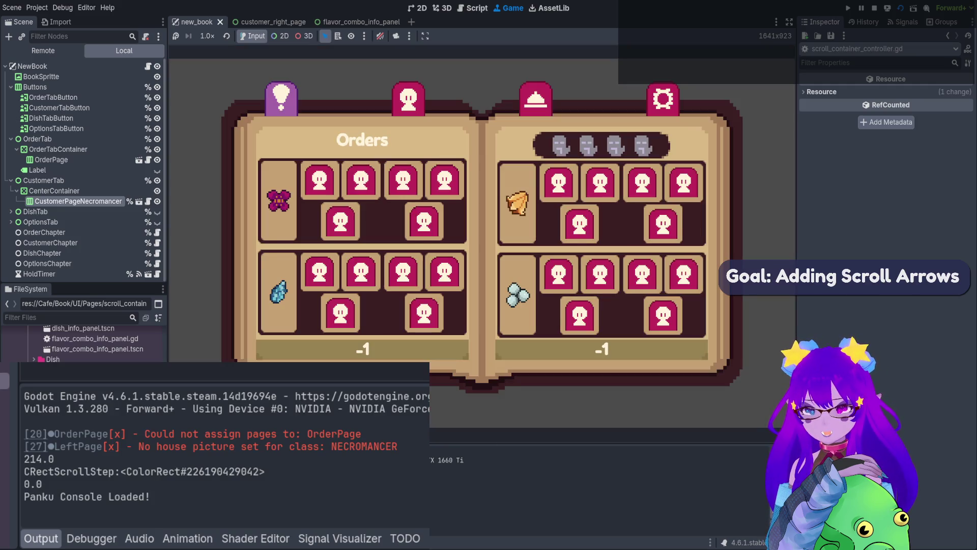
left_click_drag(265, 471, 23, 471)
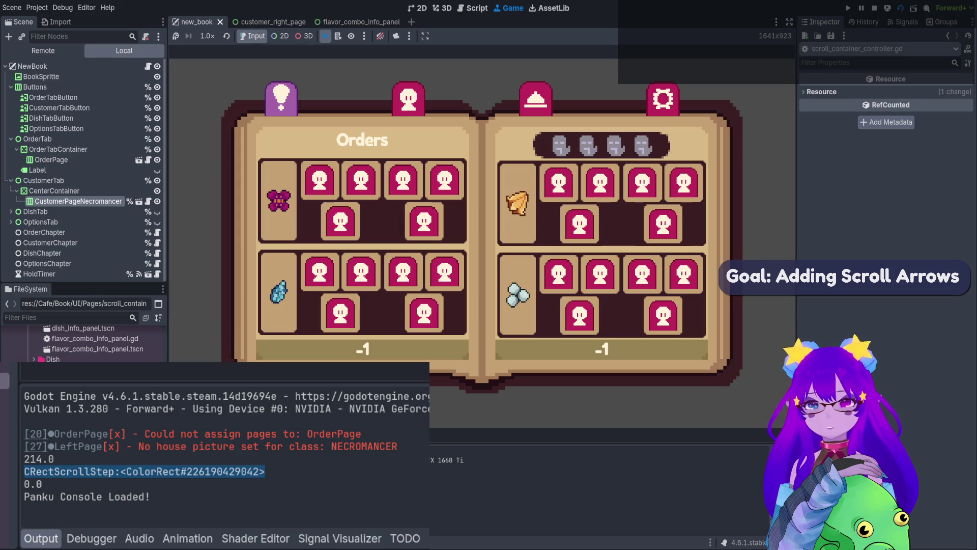
left_click(874, 8)
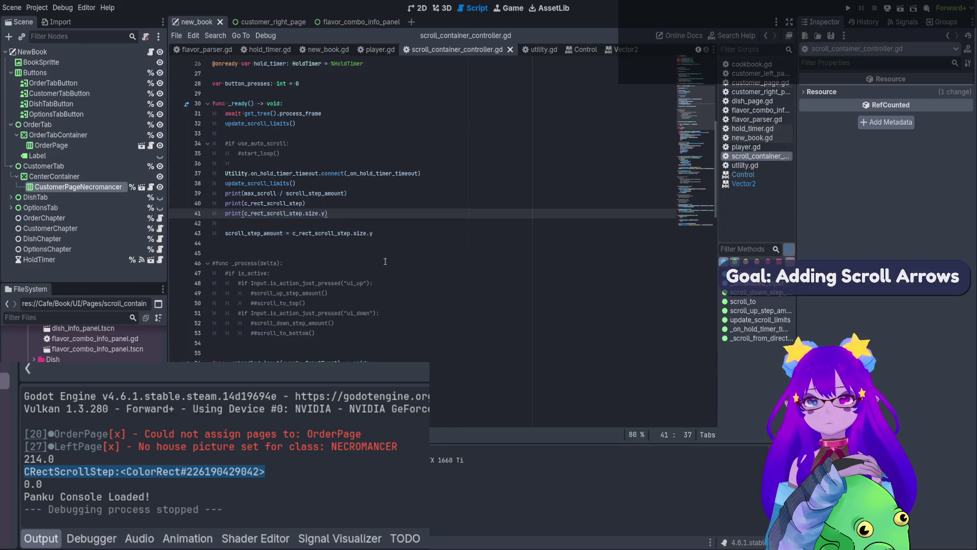
- Append .get_transform() to c_rect_scroll_step in line 40's print using autocomplete
scroll(358, 206, "up", 1)
left_click(304, 233)
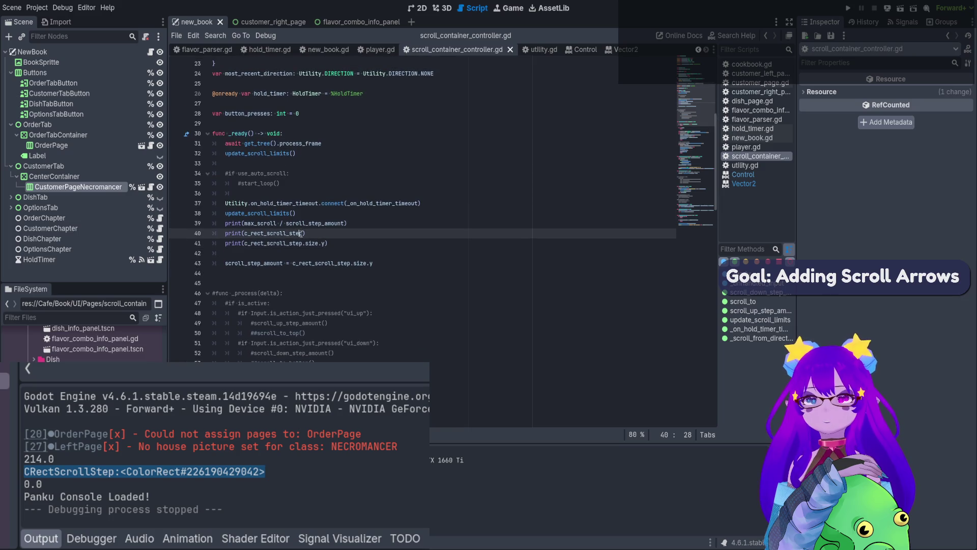
type(".")
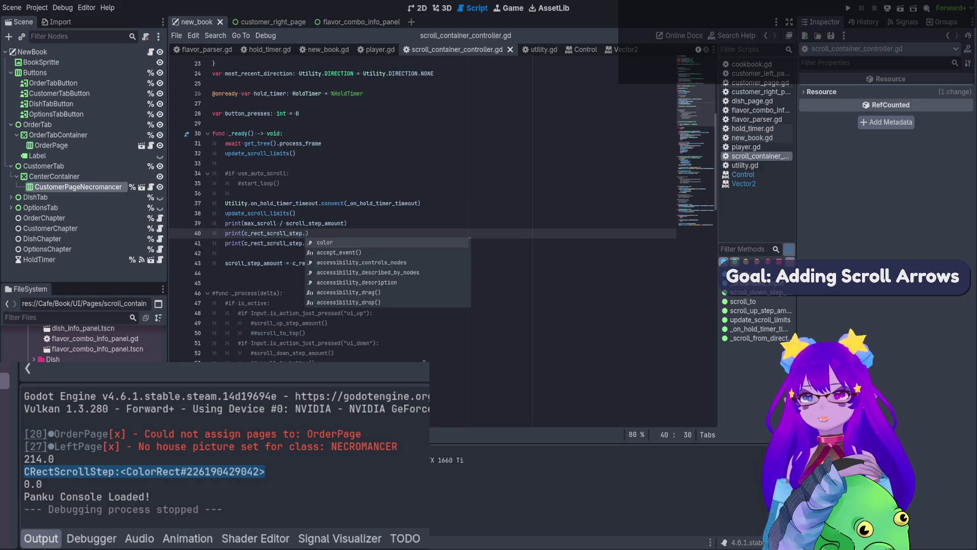
scroll(413, 273, "down", 10)
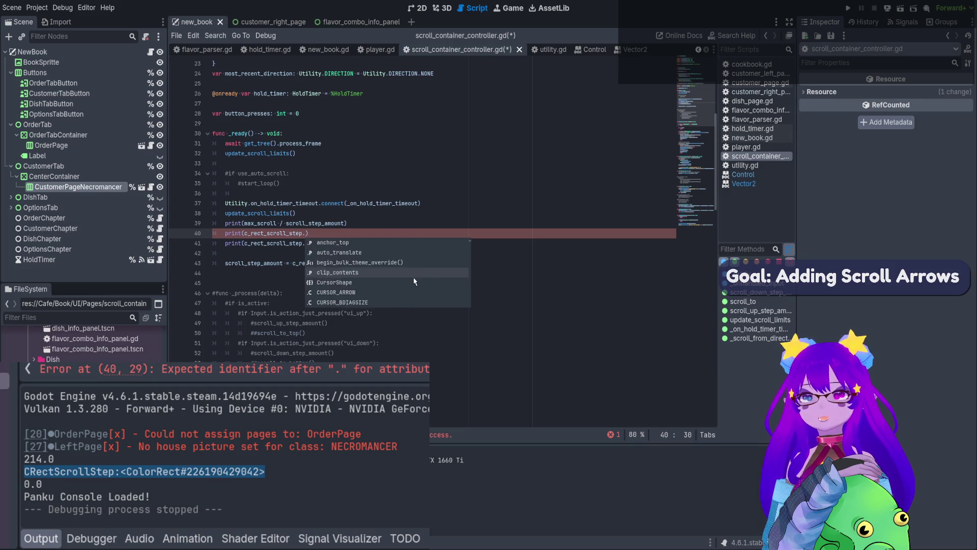
type("tra")
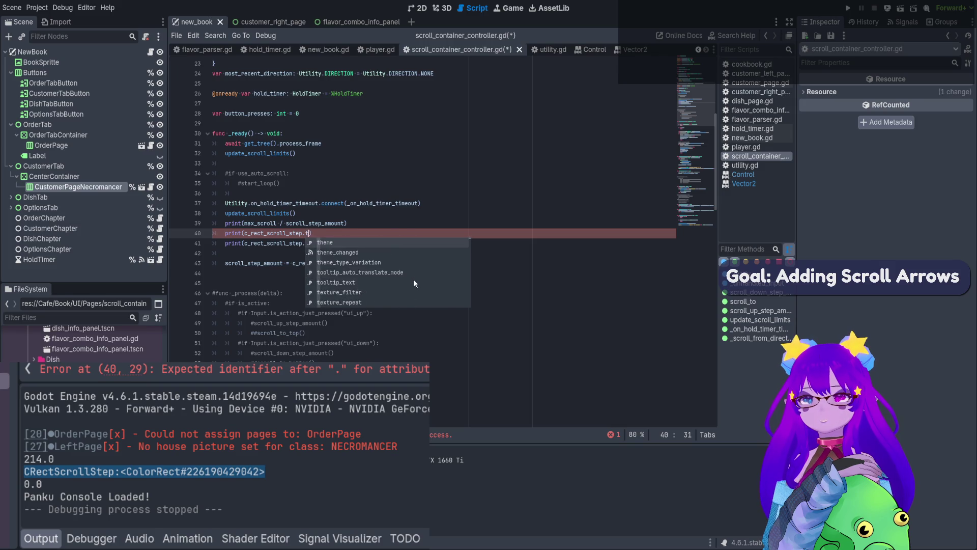
double_click(399, 275)
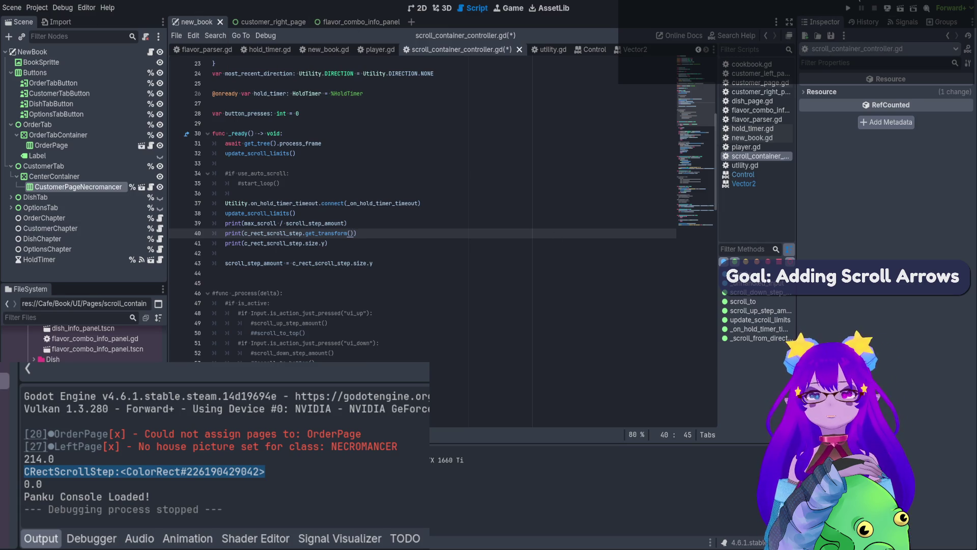
- Run the scene, note the transform origin (0.0, -34.5) in the output, and stop
left_click(899, 8)
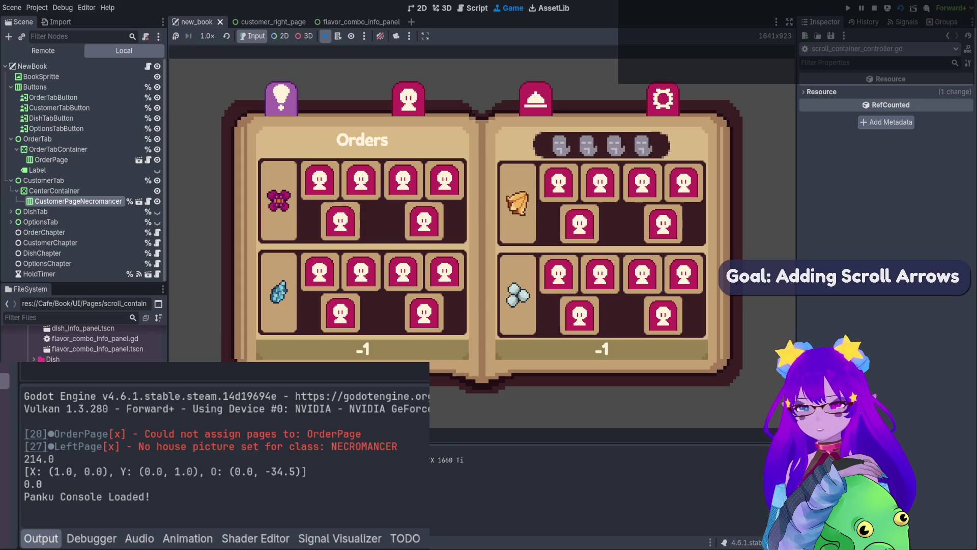
left_click_drag(271, 471, 298, 471)
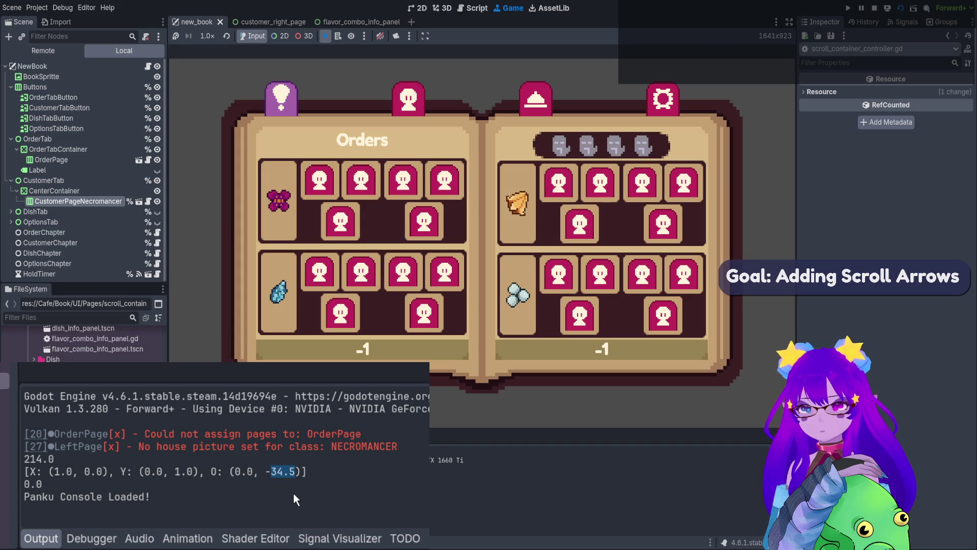
left_click(873, 8)
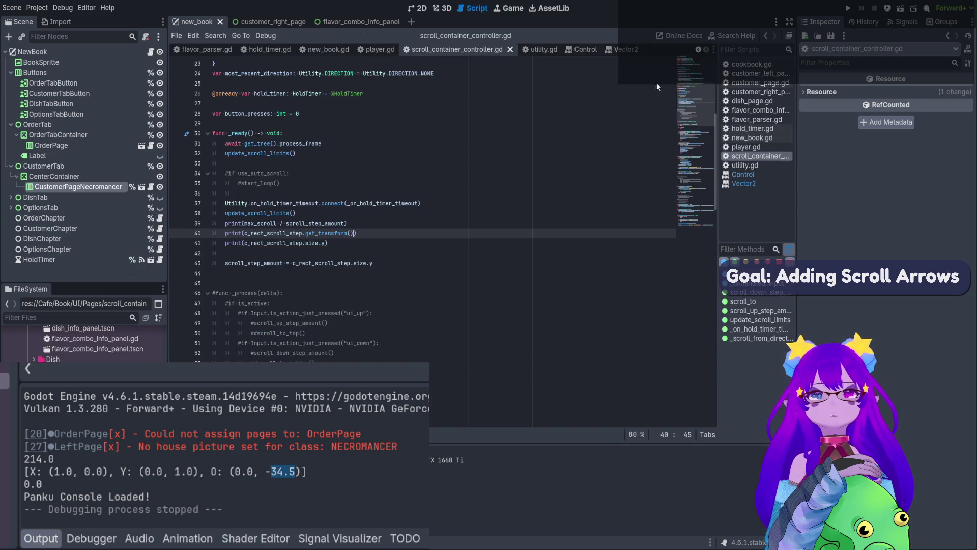
- Compare get_transform and get_screen_transform in the CanvasItem docs, then open customer_page.gd
left_click(338, 233, "ctrl")
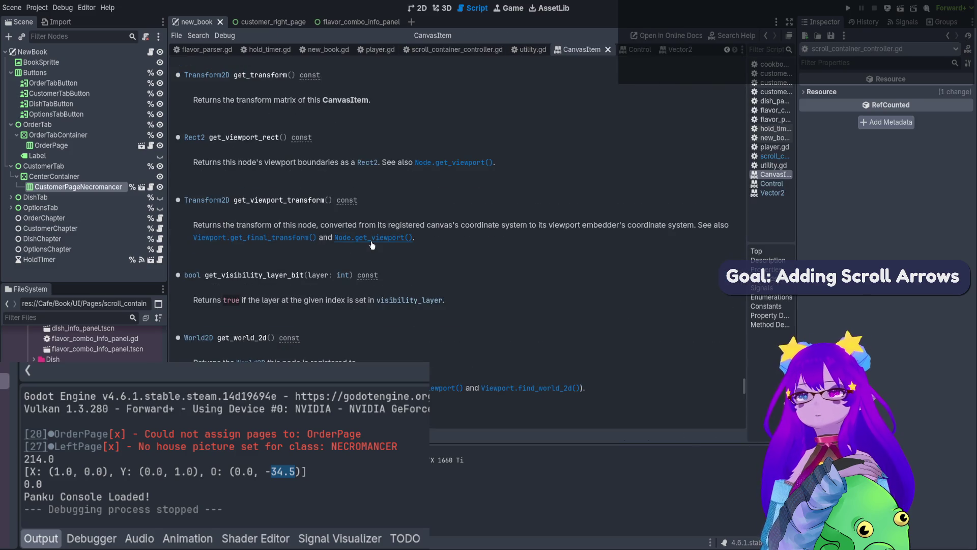
left_click_drag(255, 100, 343, 101)
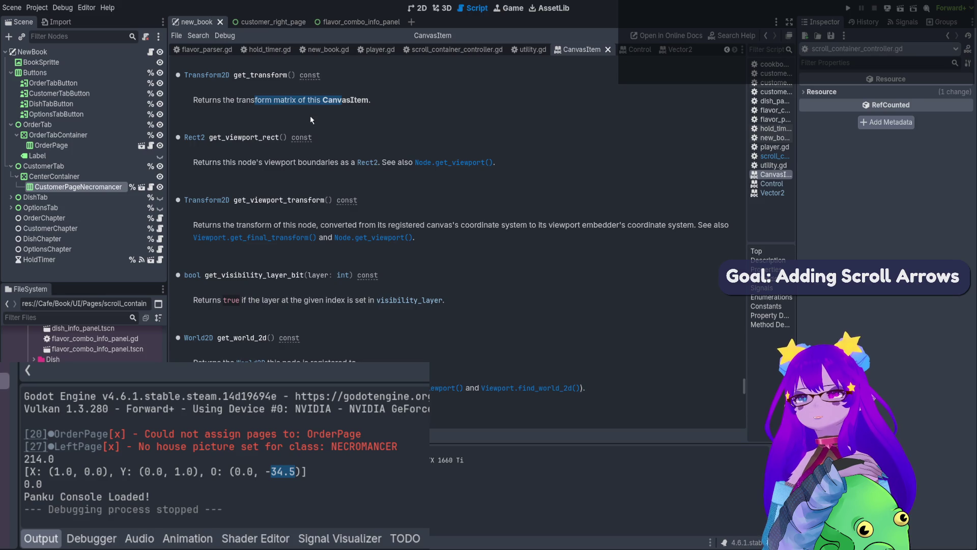
scroll(311, 120, "up", 1)
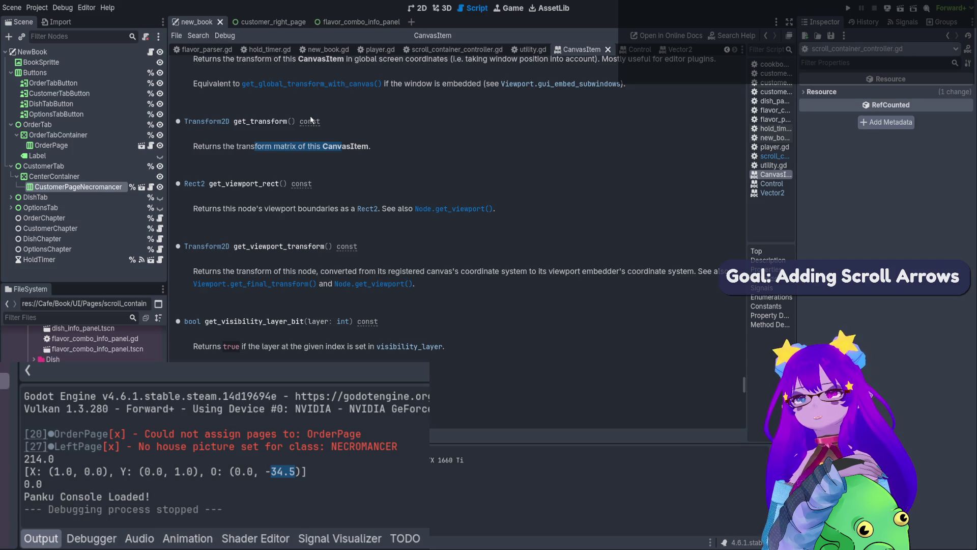
scroll(311, 119, "up", 2)
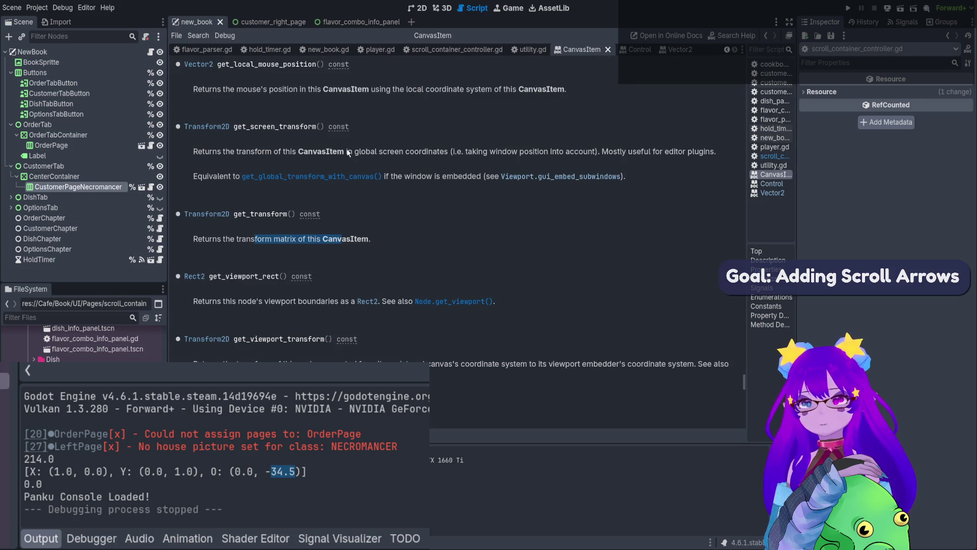
left_click_drag(348, 151, 292, 153)
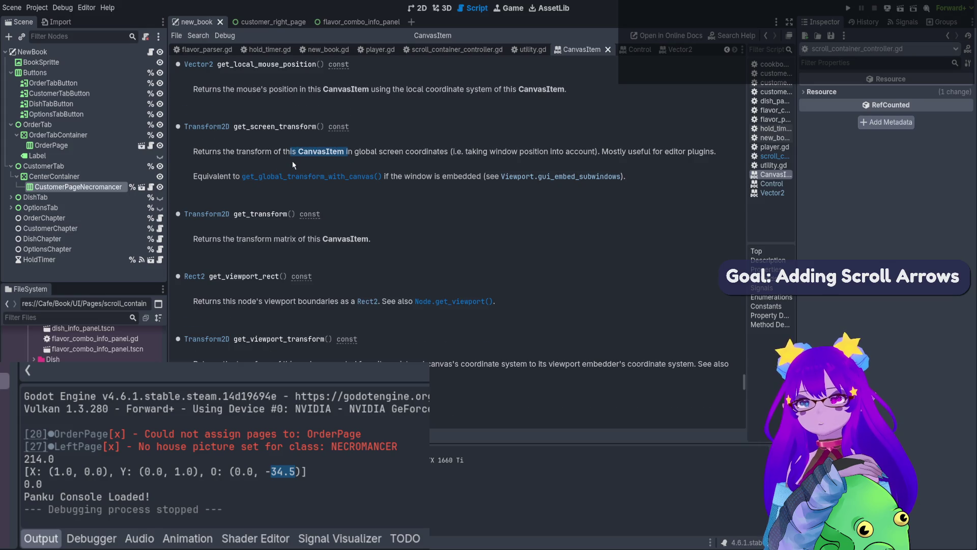
scroll(292, 163, "up", 2)
double_click(277, 219)
key("ctrl+c")
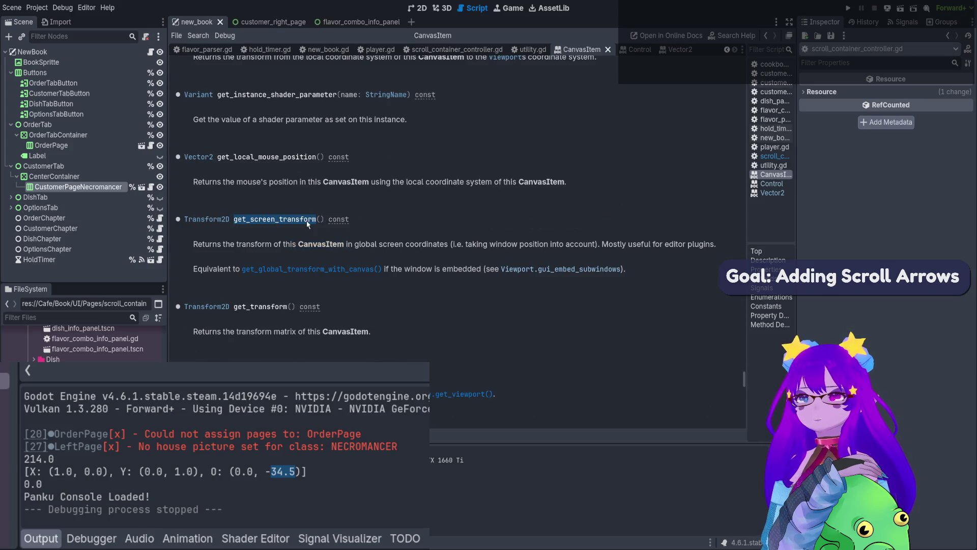
left_click(150, 191)
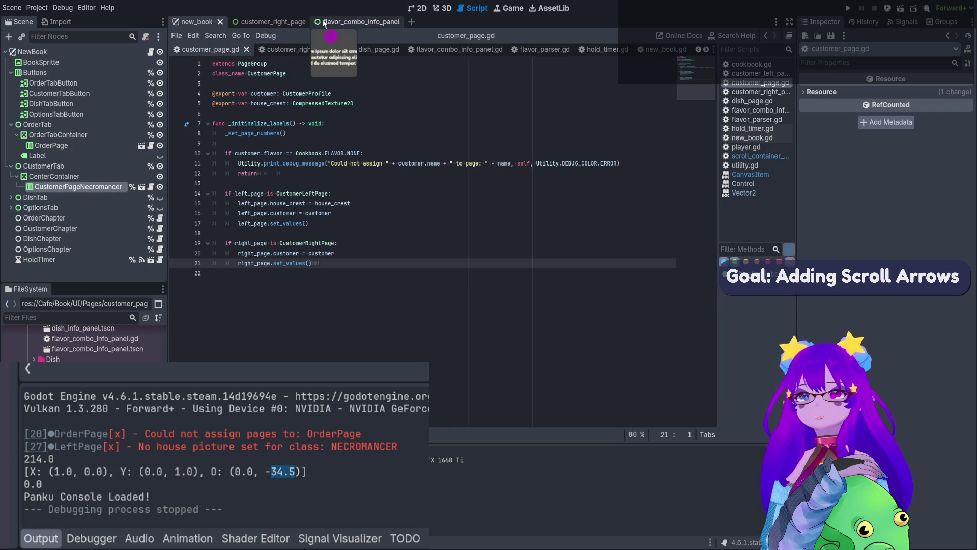
- Back in scroll_container_controller.gd, replace get_transform with get_screen_transform on line 40
left_click(268, 22)
left_click(151, 135)
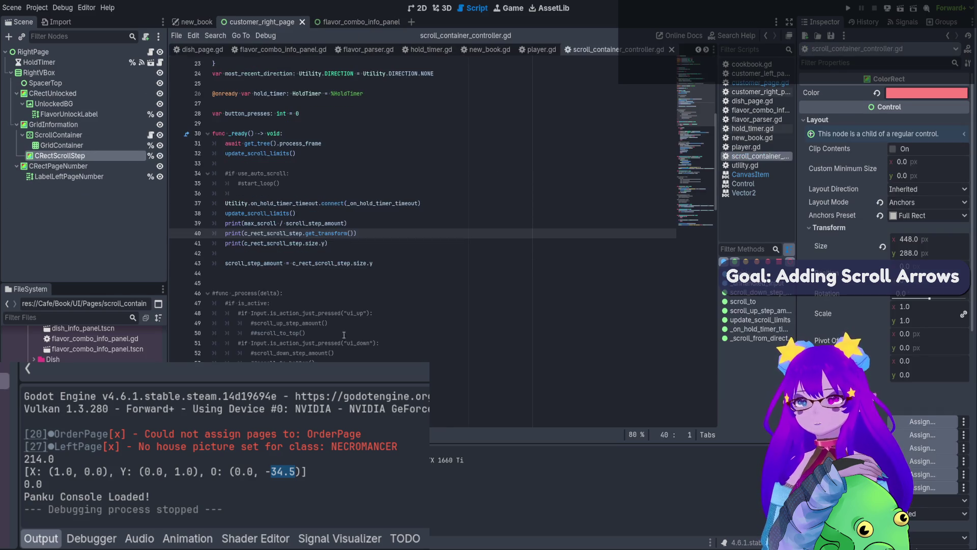
double_click(327, 234)
key("ctrl+v")
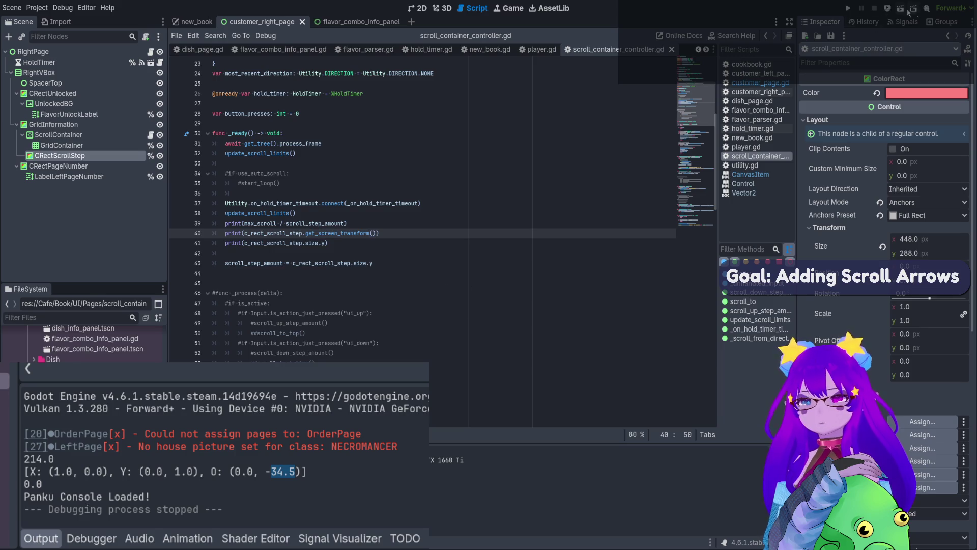
- Run new_book and note the ColorRect origin (835.0, 216.5), then stop with F8
key("ctrl+shift+Tab")
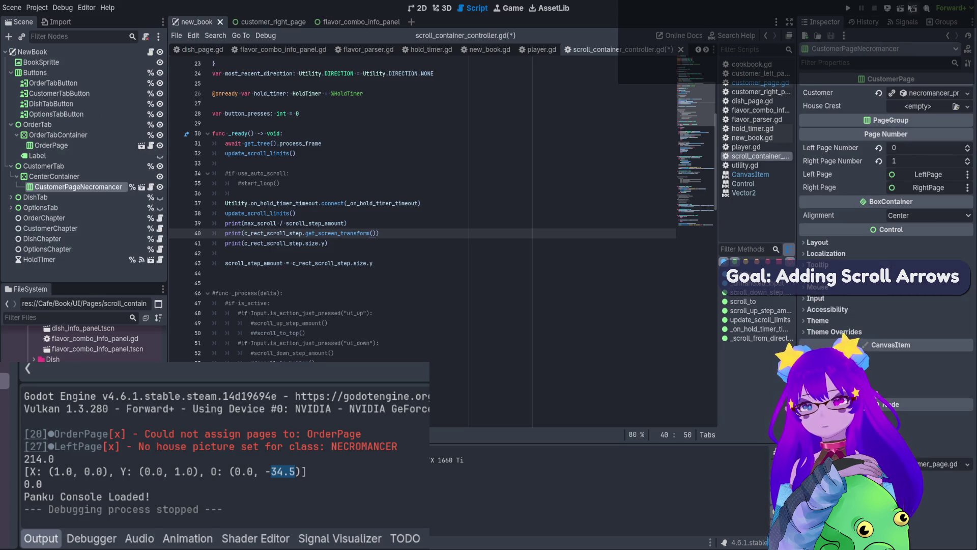
left_click(900, 8)
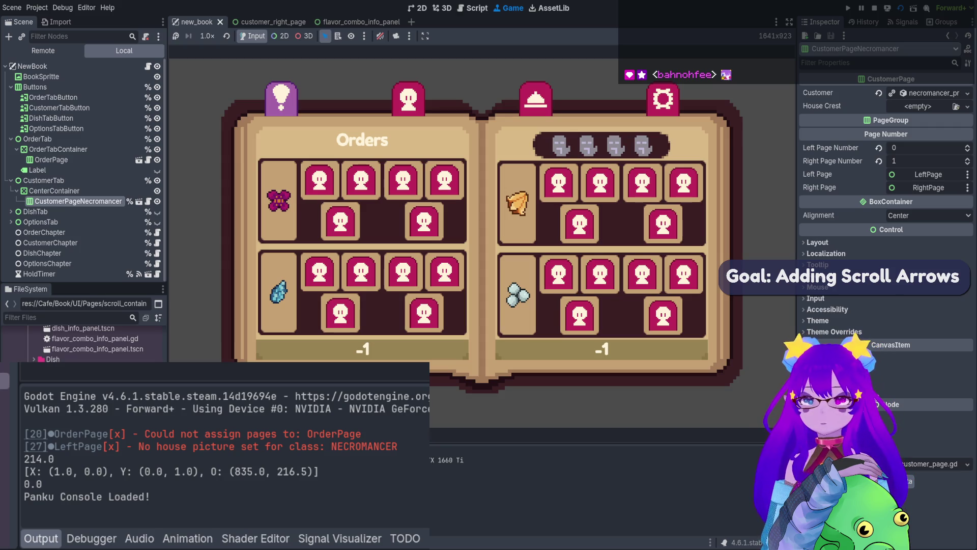
key("F8")
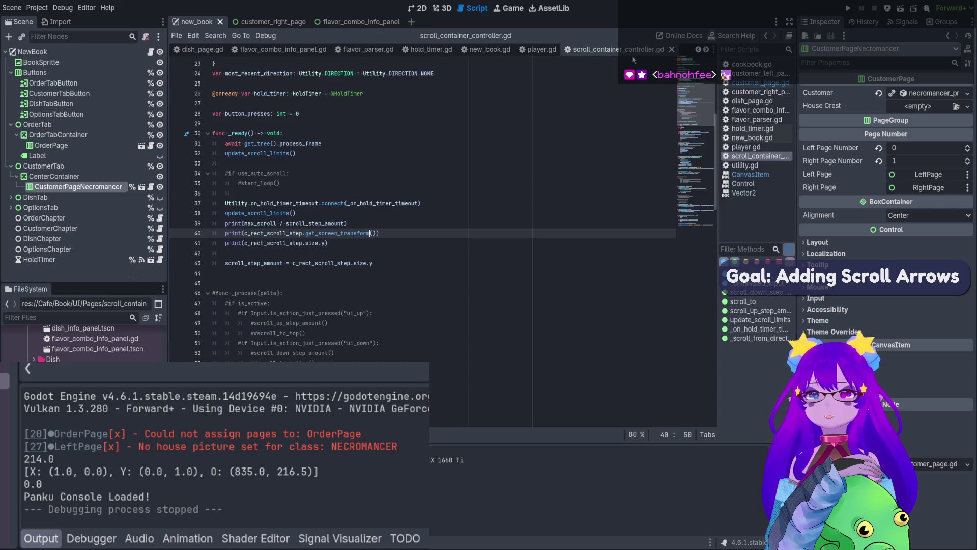
- Open the customer_right_page scene to inspect the 448 × 288 CRectScrollStep rect
left_click(263, 22)
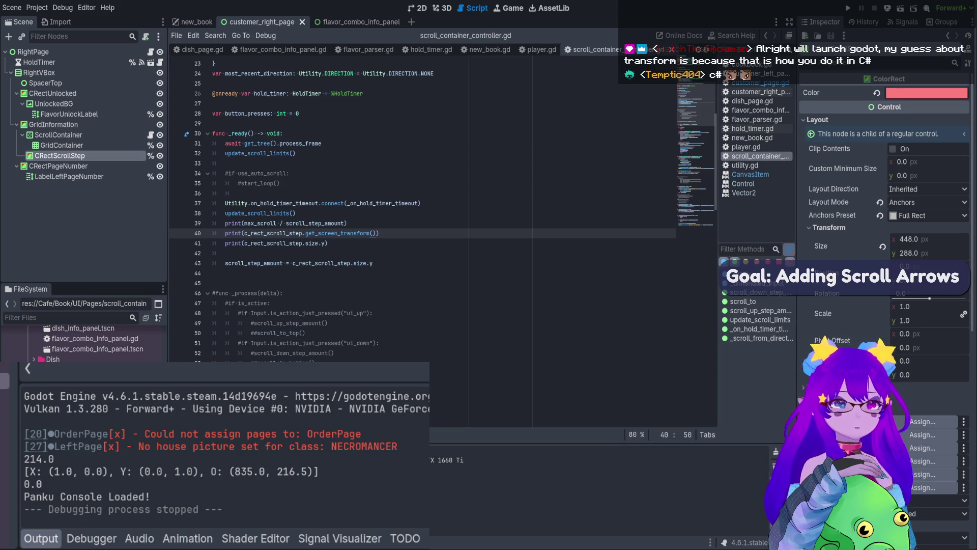
- Add an empty 'func _test() -> void:' function below the scroll_step_amount line
left_click(223, 285)
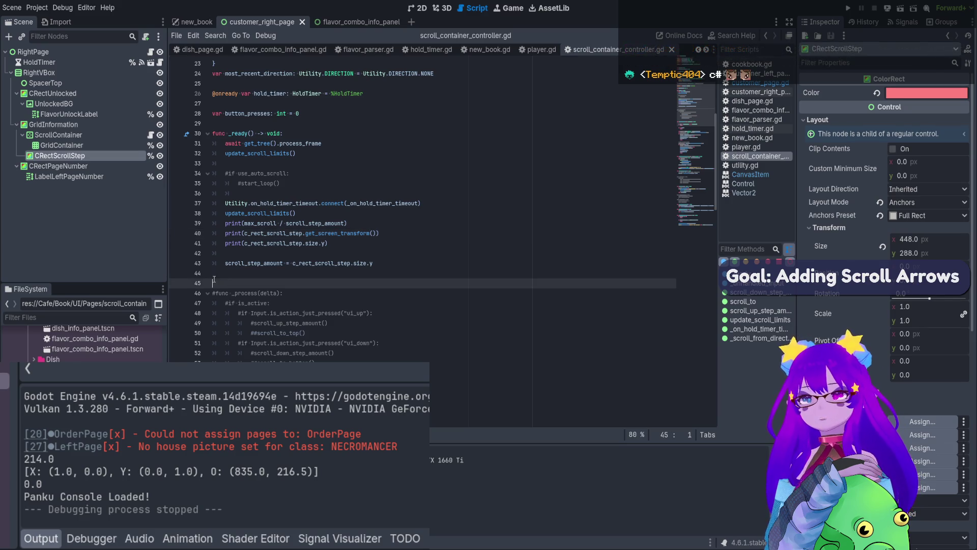
key("Return")
key("Return")
left_click(223, 285)
type("func _")
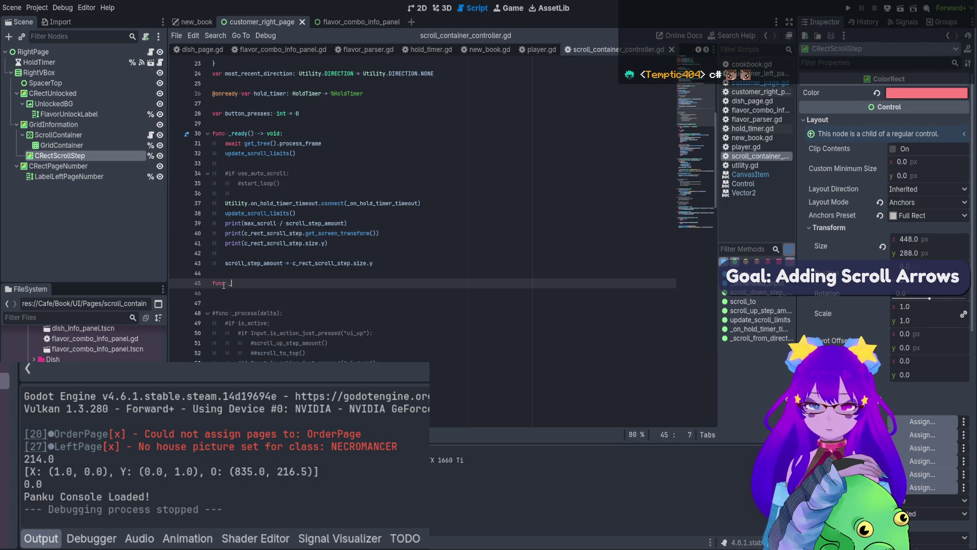
type("test() ")
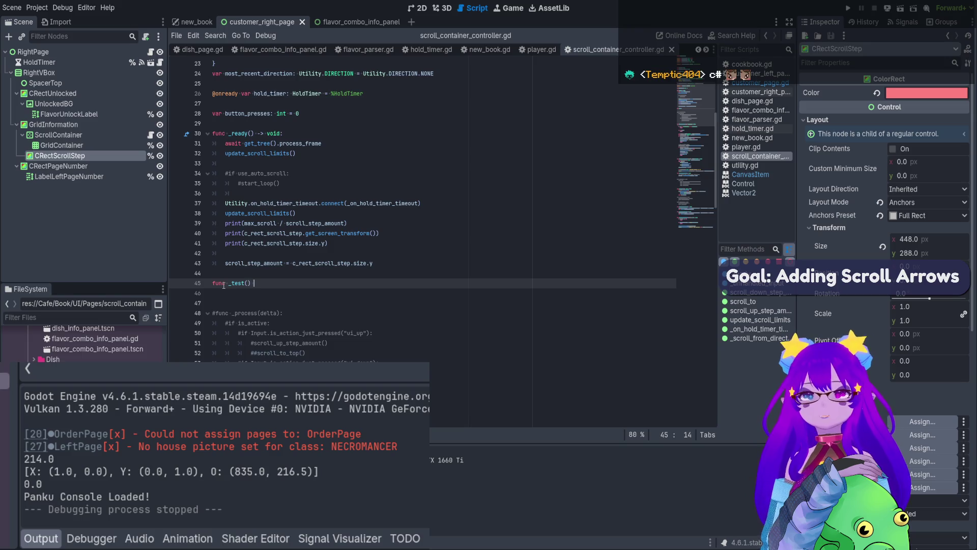
type("-> void:")
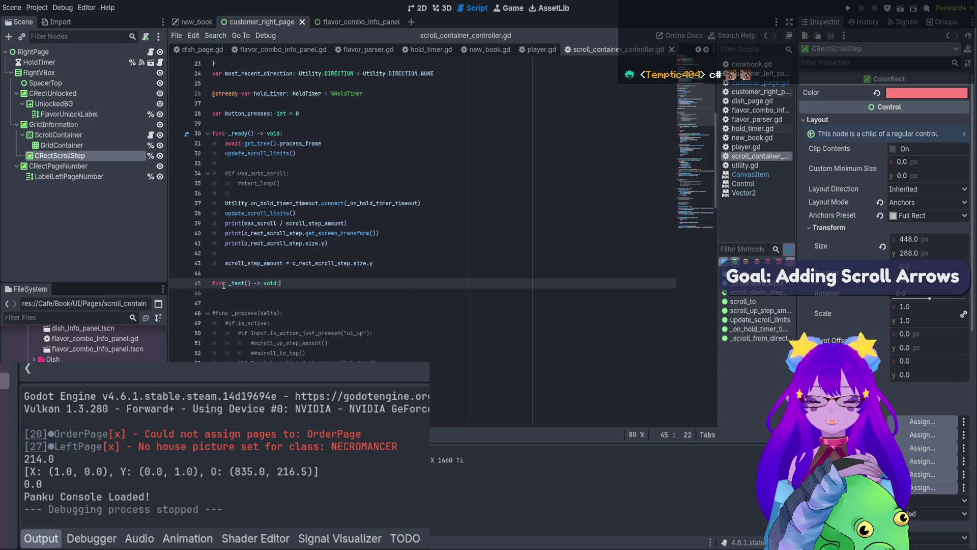
key("Return")
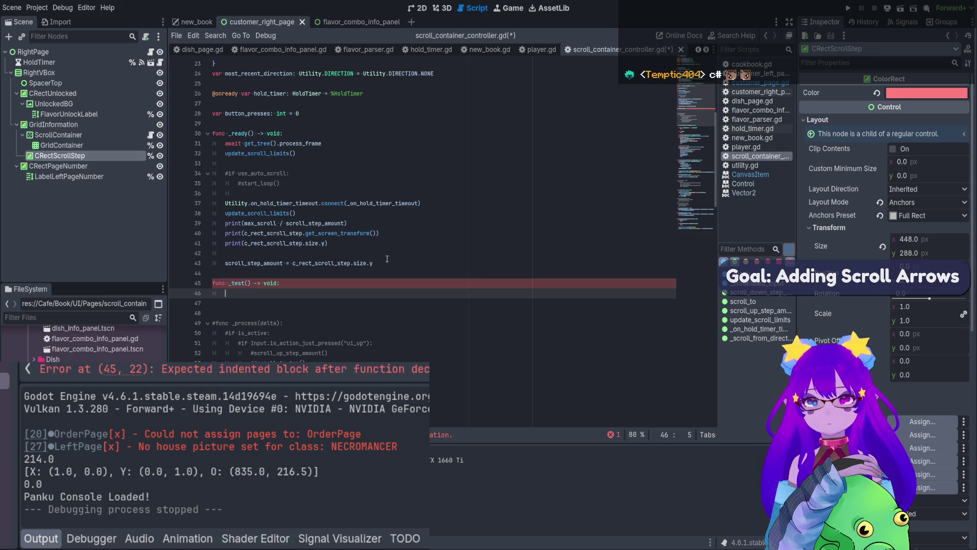
- Change the print from get_screen_transform() to size and move it into _test()
left_click(400, 238)
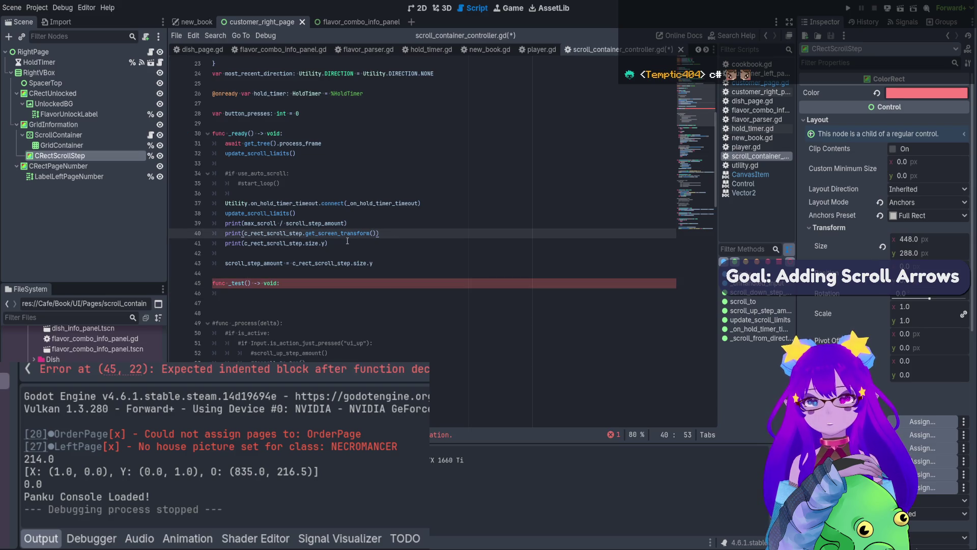
left_click_drag(305, 235, 377, 233)
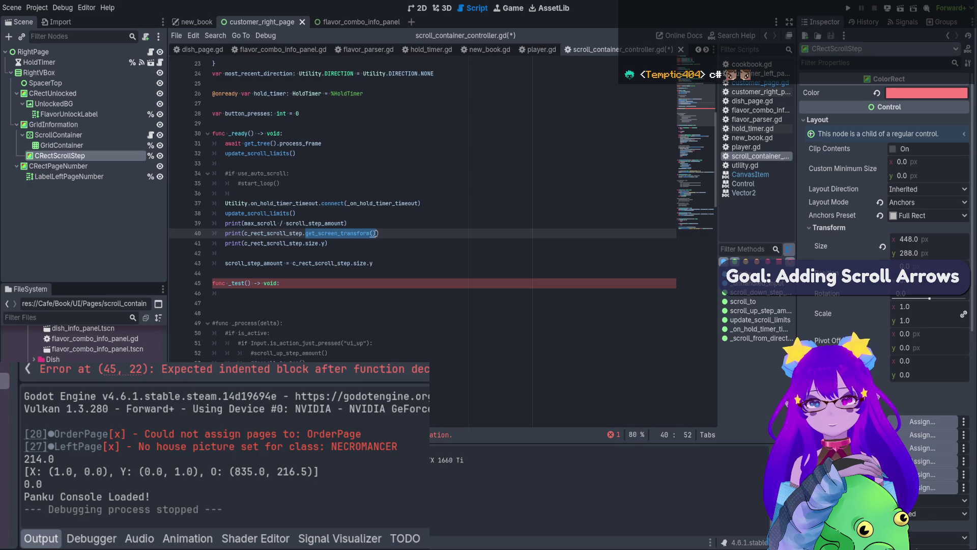
type("size")
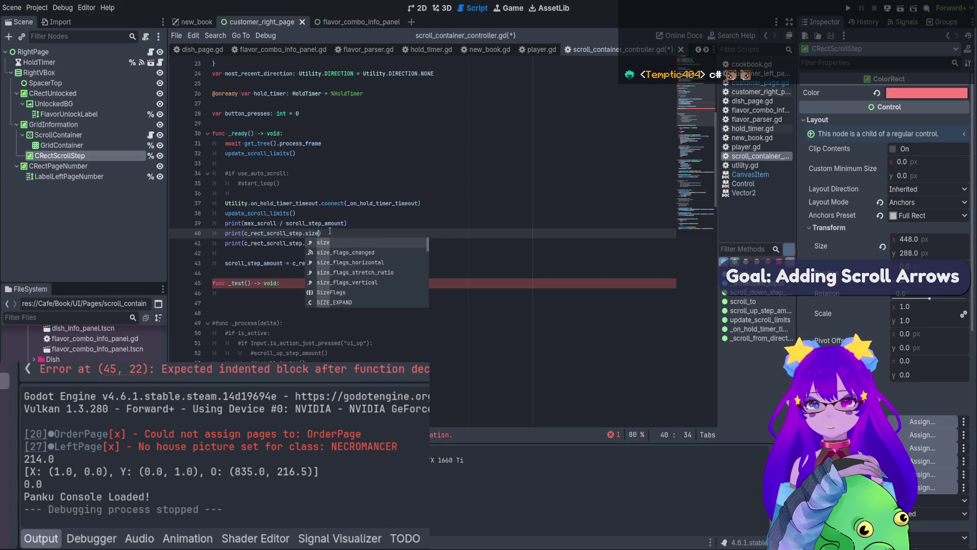
type(")")
key("shift+Home")
key("shift+Home")
key("ctrl+c")
key("BackSpace")
left_click(237, 292)
key("ctrl+v")
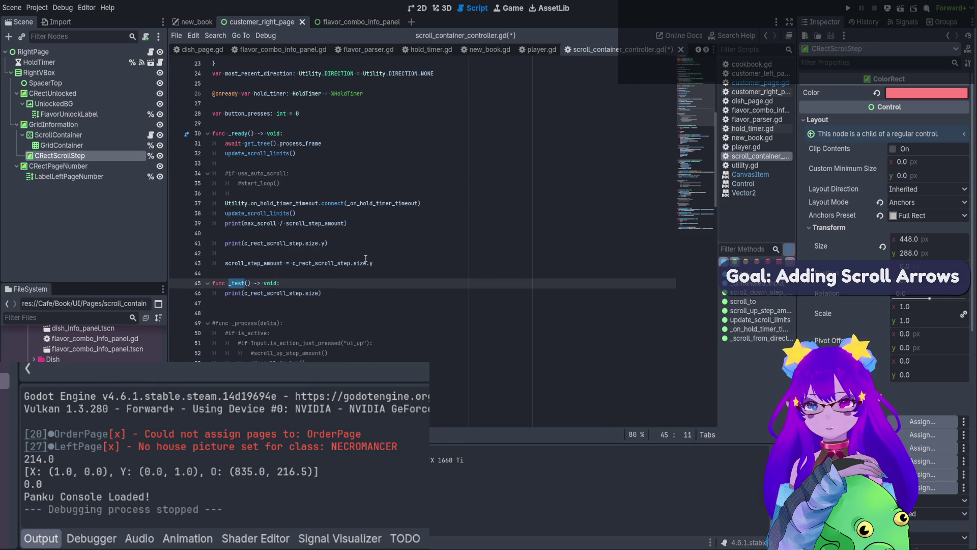
- Call _test() in _ready after the scroll_step_amount assignment, then run the game
left_click(298, 232)
left_click(434, 269)
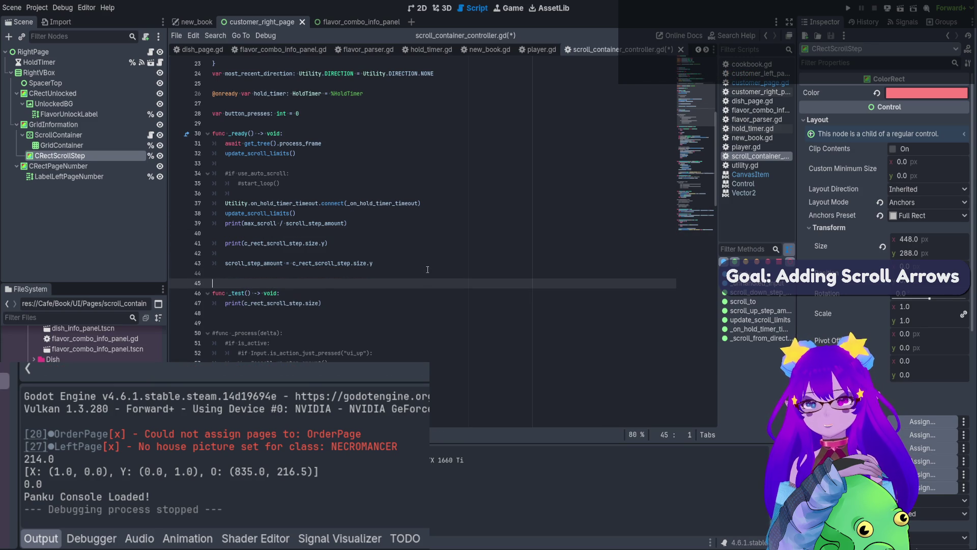
key("Return")
key("Up")
key("Tab")
type("_test")
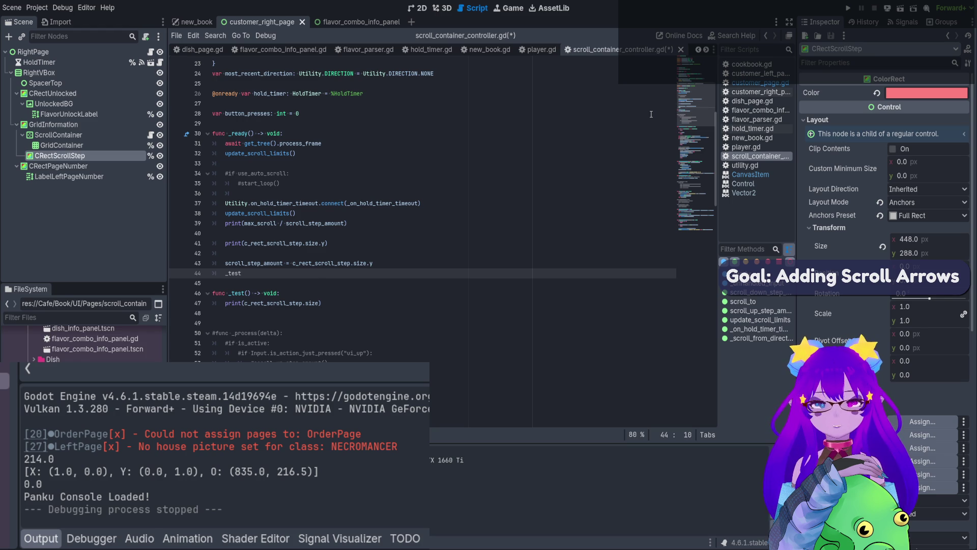
type("(")
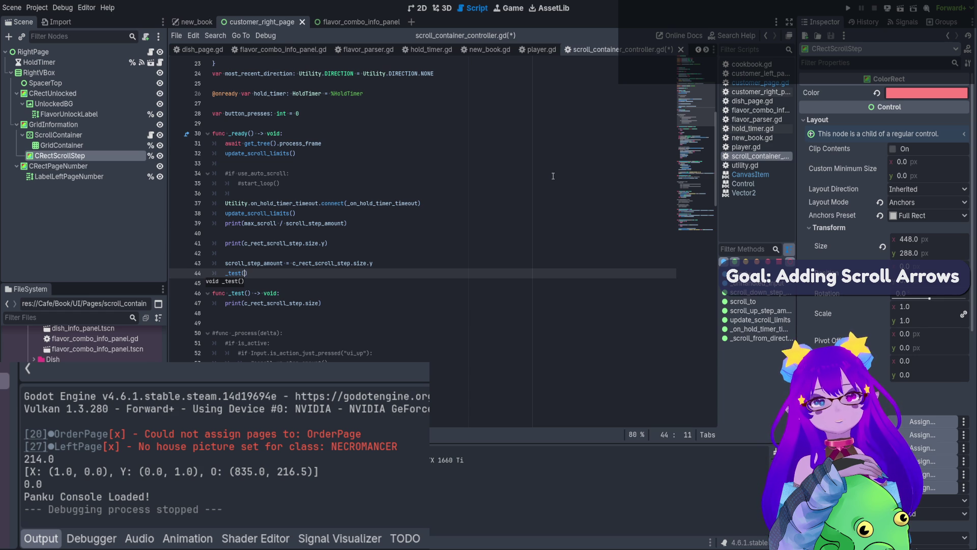
double_click(241, 134)
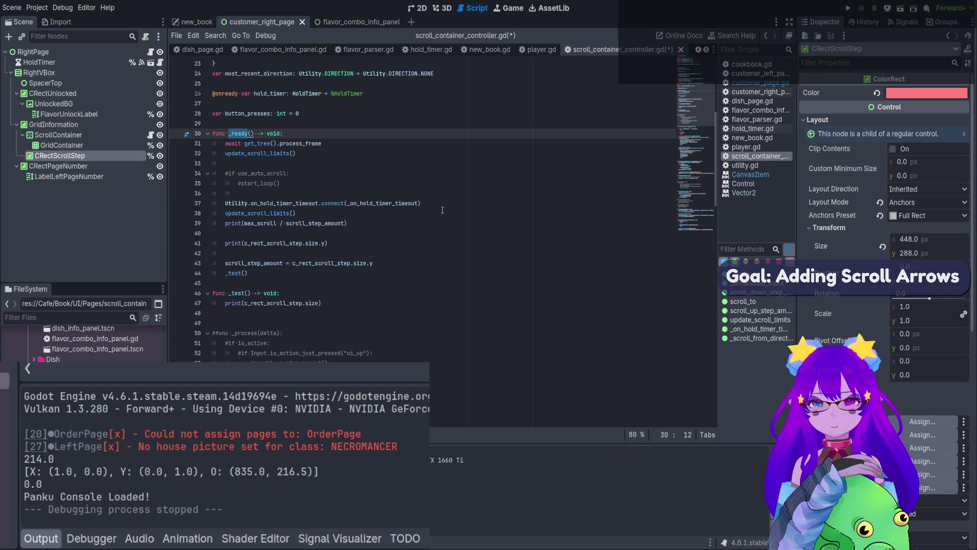
left_click(391, 294)
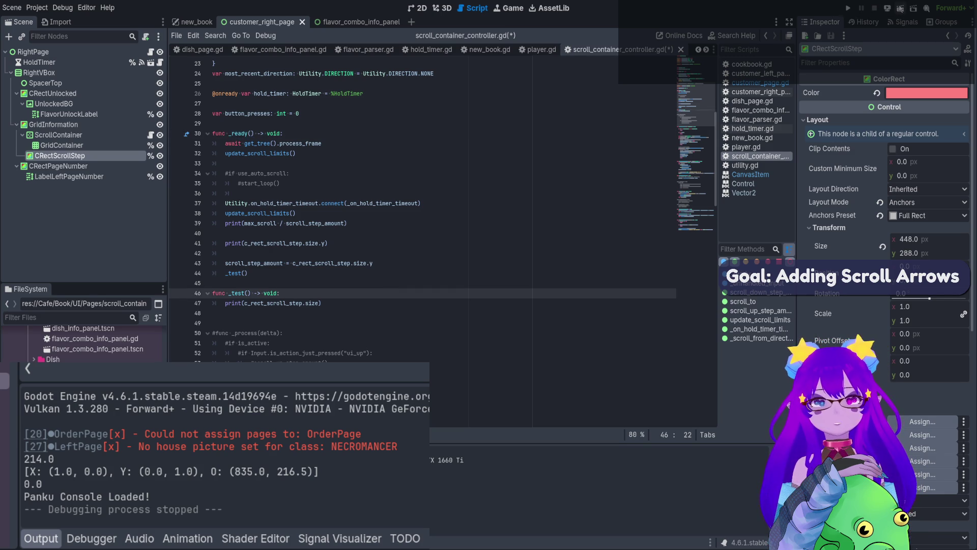
key("F6")
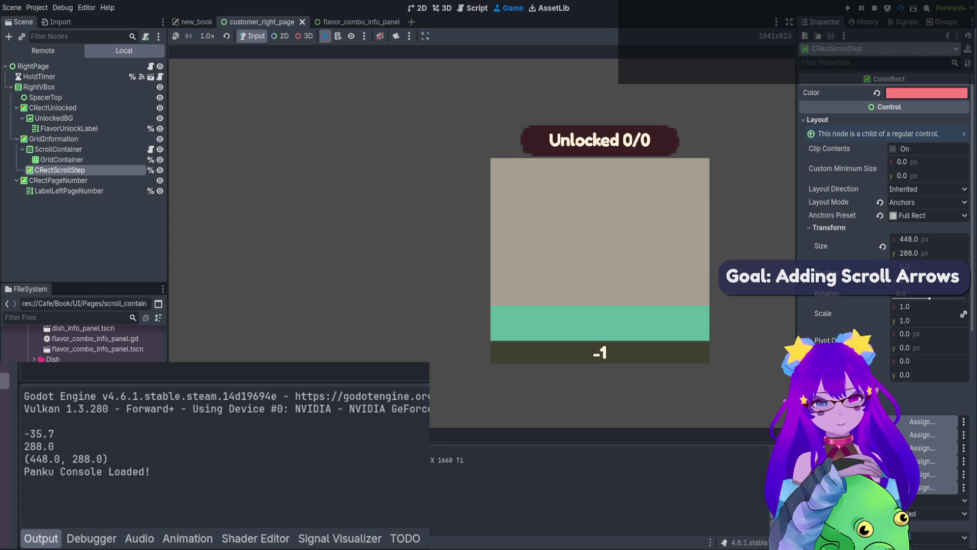
- Stop the game run, then highlight the uses of _test, _ready and c_rect_scroll_step
left_click(871, 8)
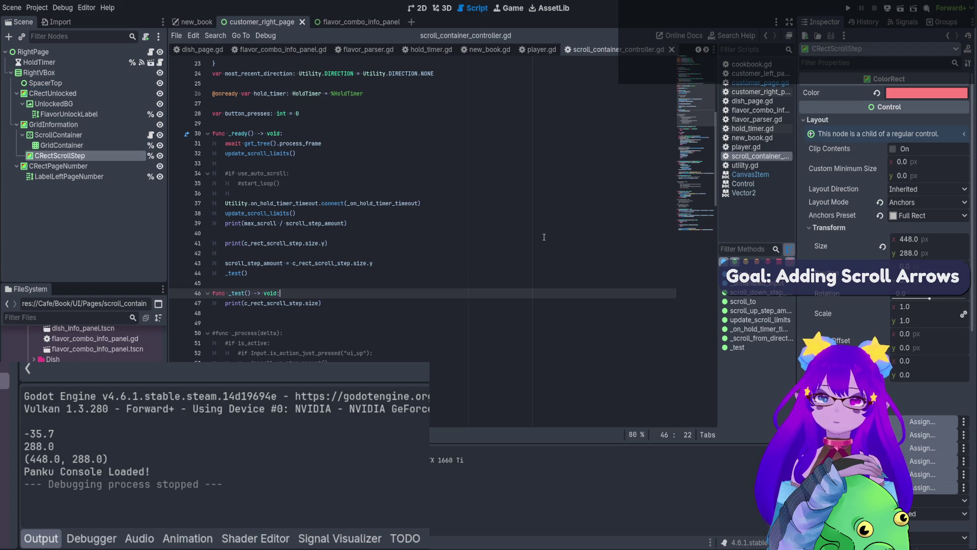
double_click(231, 275)
double_click(240, 134)
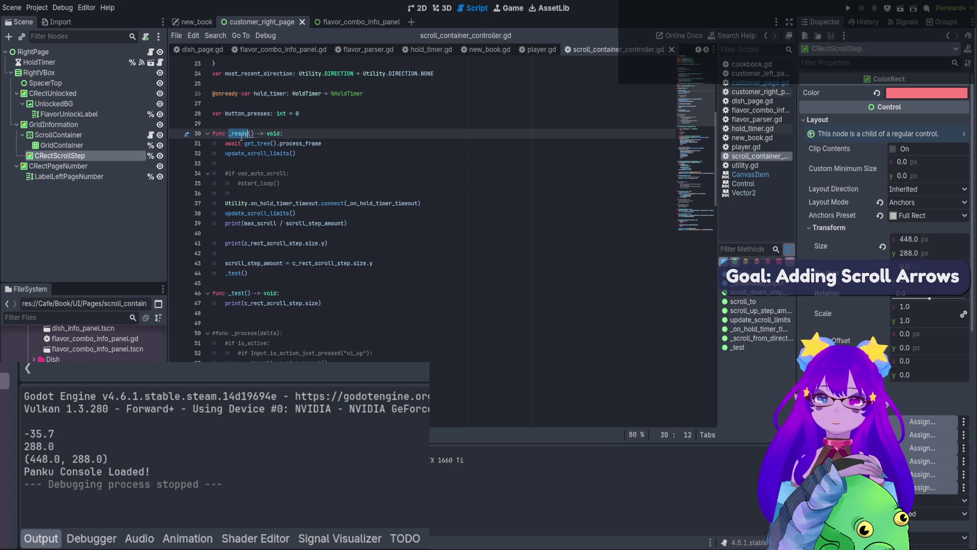
double_click(261, 304)
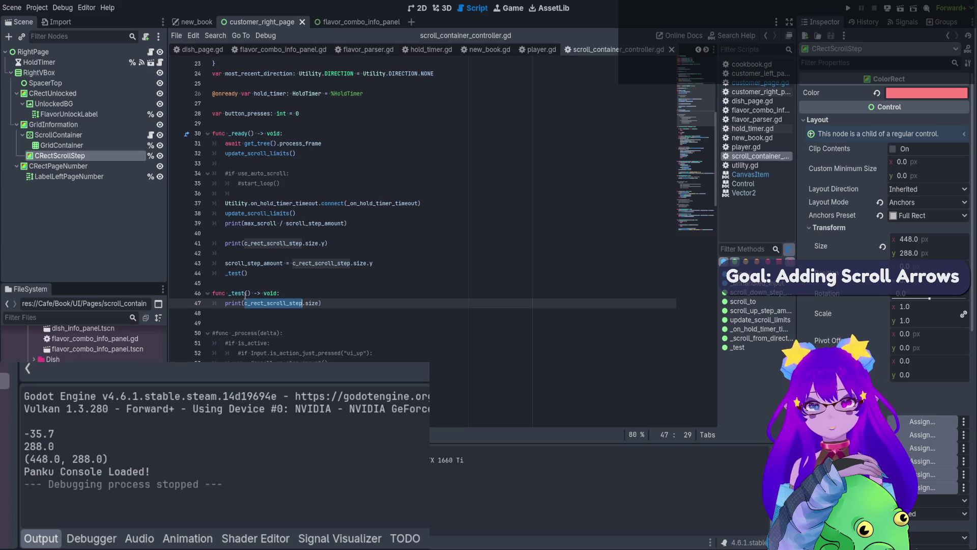
left_click(231, 293)
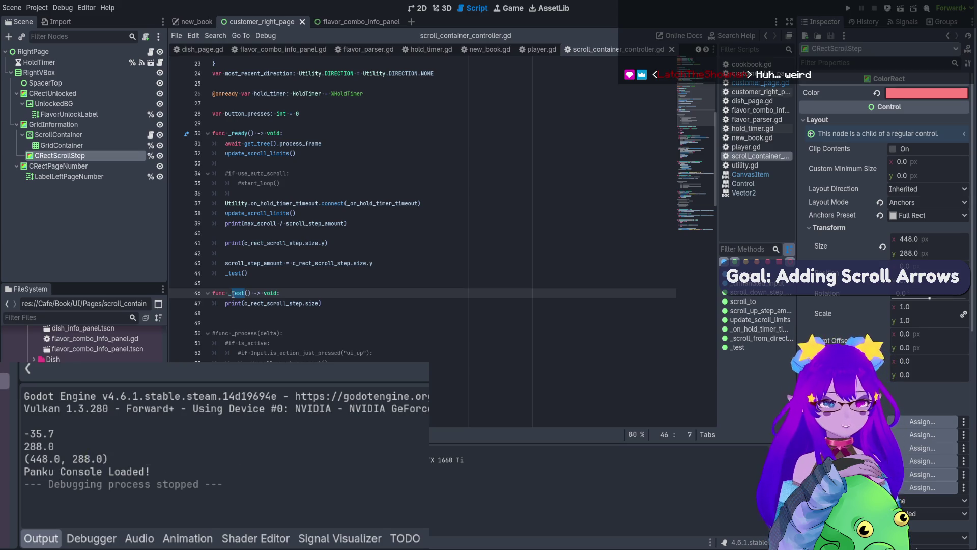
- Rename _test to _set_scroll_step_amount and update its call in _ready
key("BackSpace")
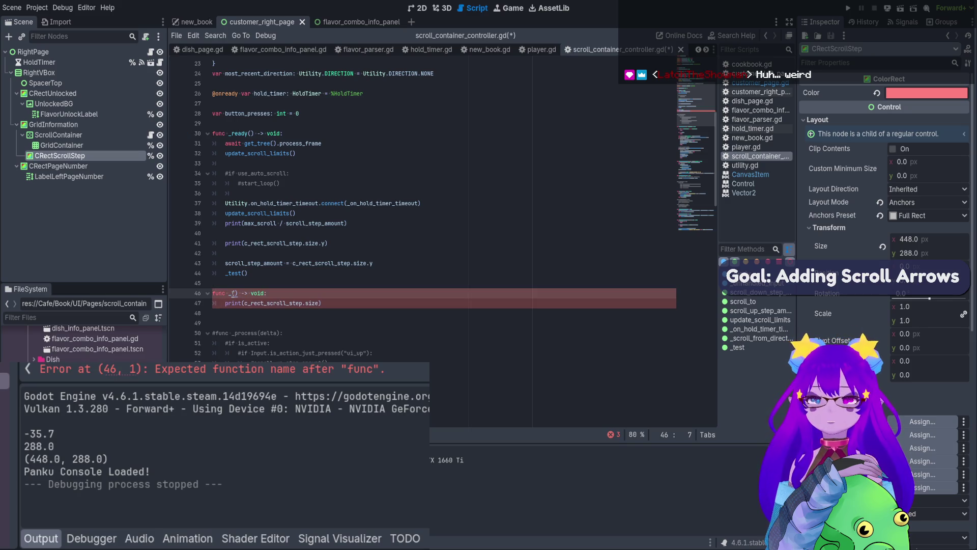
type("set_scro")
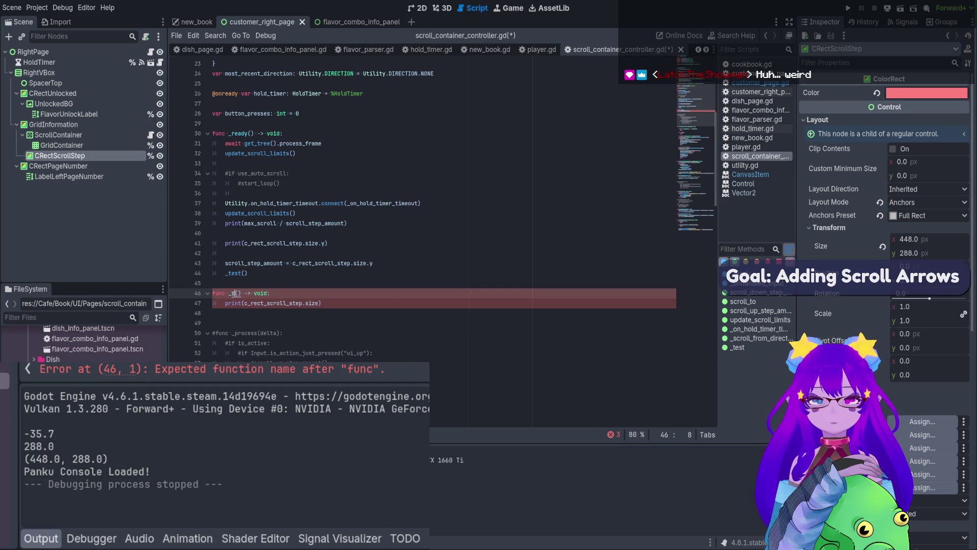
type("ll_ste")
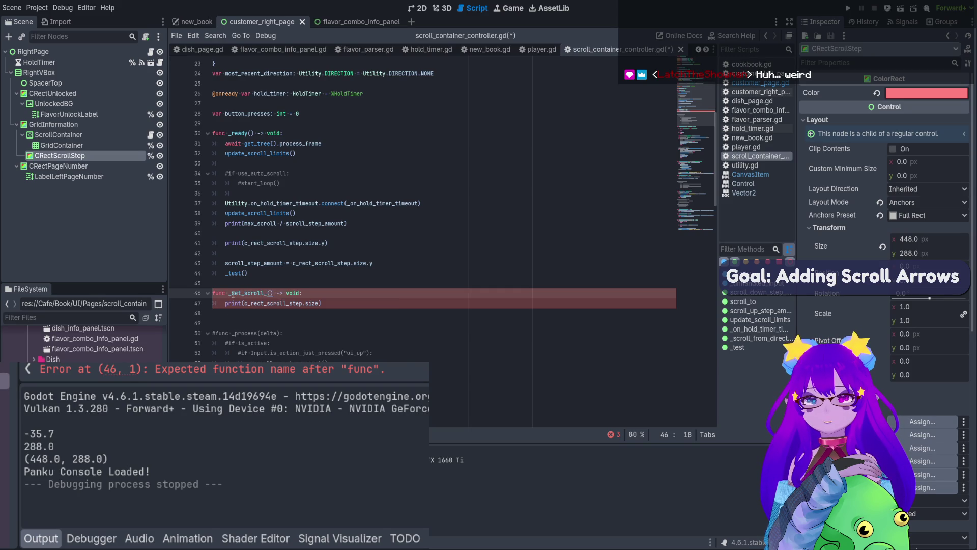
type("p_amount")
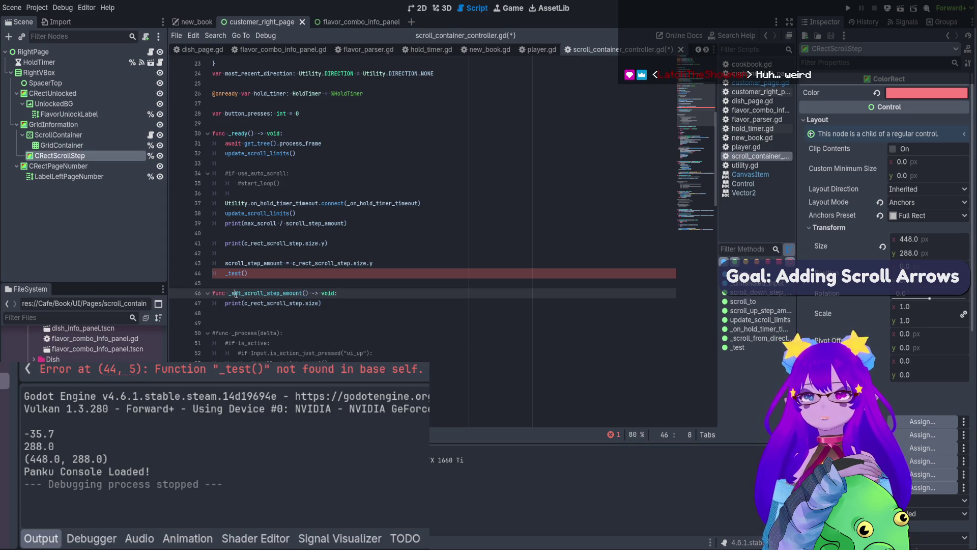
double_click(233, 294)
key("ctrl+c")
double_click(236, 273)
key("ctrl+v")
- Delete the debug prints and move the scroll_step_amount assignment into _set_scroll_step_amount, then save
left_click_drag(339, 253, 205, 235)
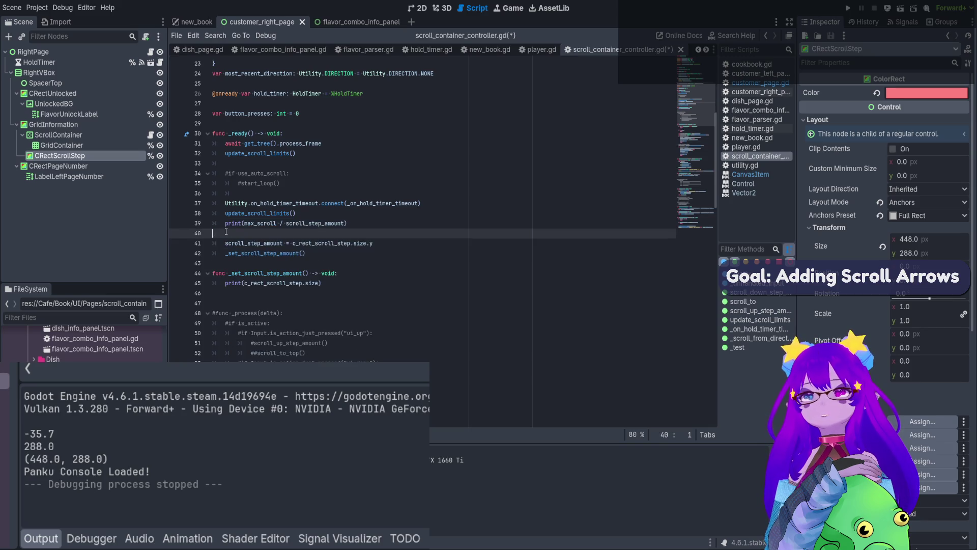
key("BackSpace")
key("Up")
key("ctrl+shift+k")
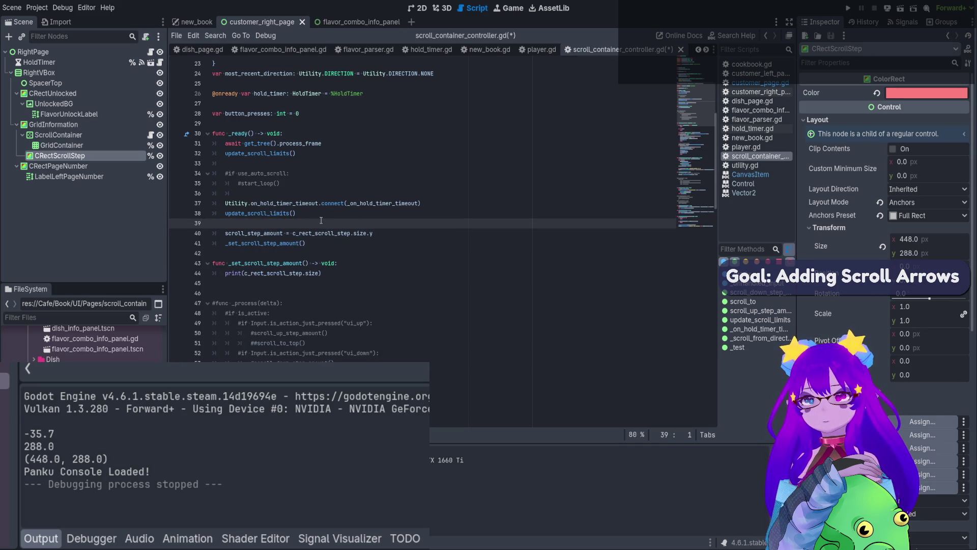
left_click_drag(394, 234, 226, 233)
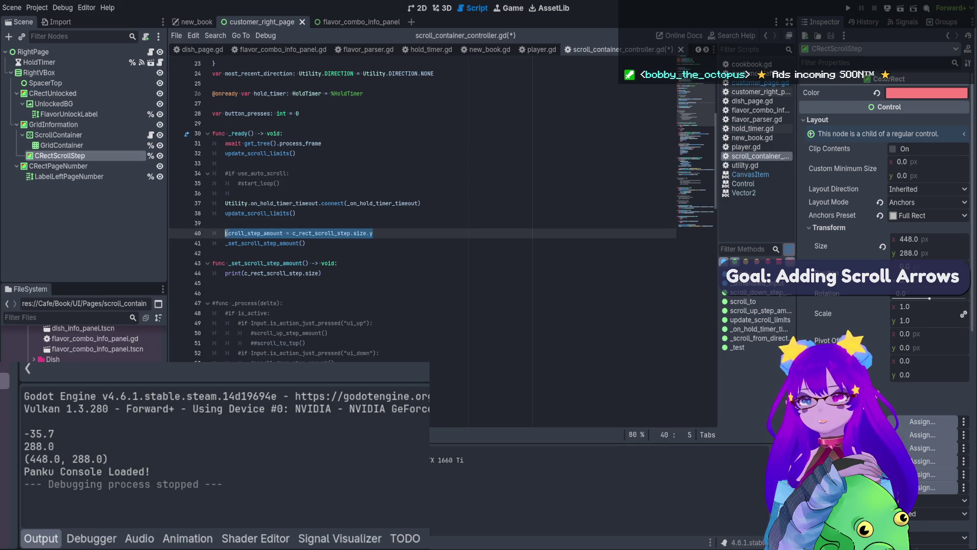
key("ctrl+x")
left_click(326, 273)
key("Return")
key("ctrl+v")
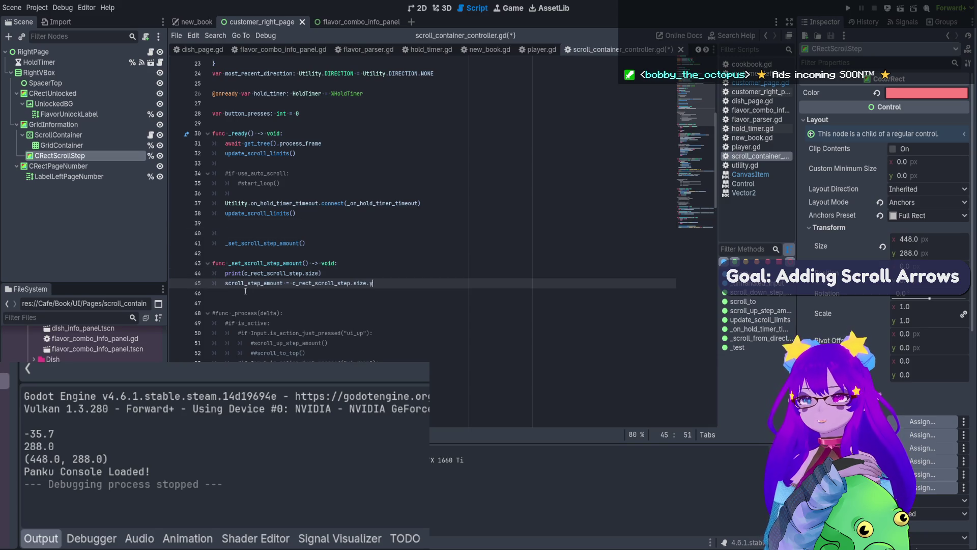
left_click(351, 283)
key("ctrl+s")
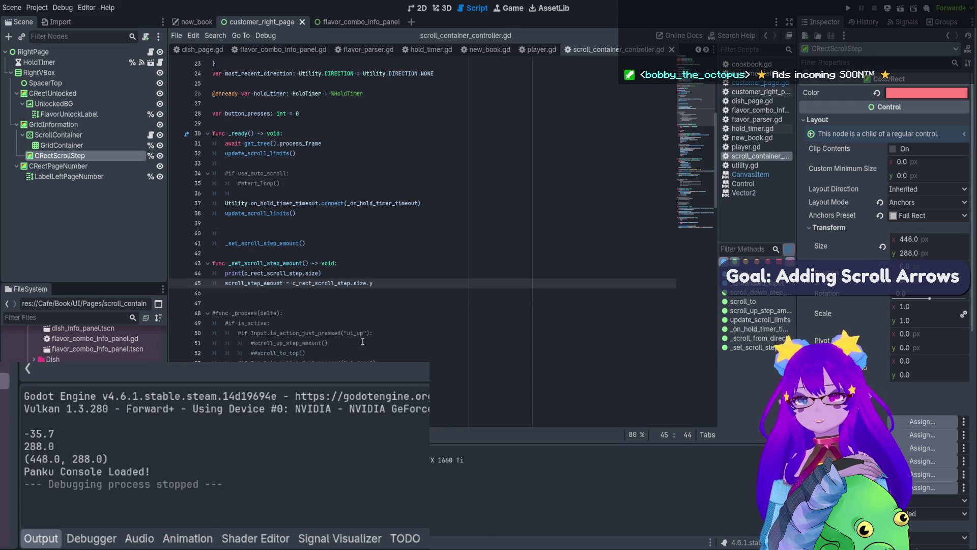
- Remove the size print line and extra blank line, save, and open the new_book scene
triple_click(319, 272)
key("BackSpace")
key("BackSpace")
left_click(232, 228)
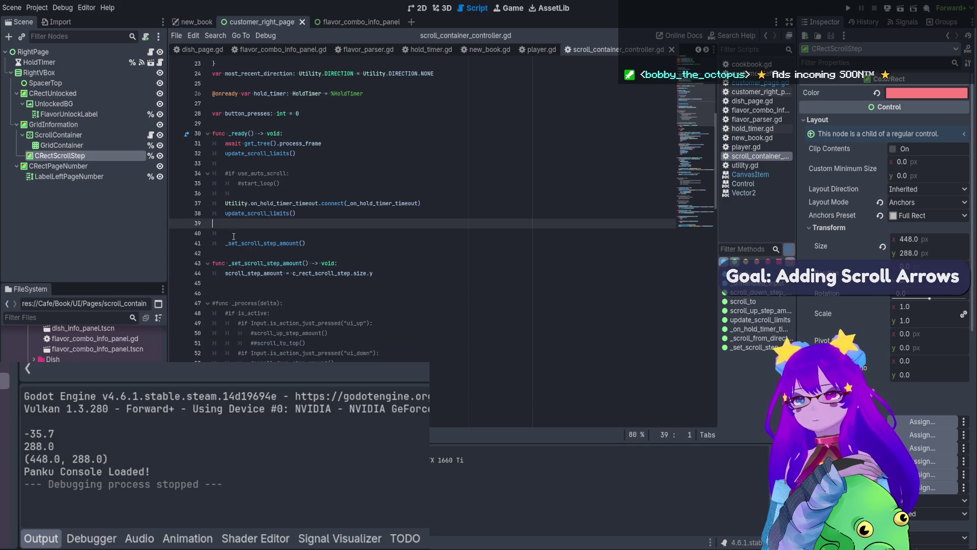
key("BackSpace")
key("ctrl+s")
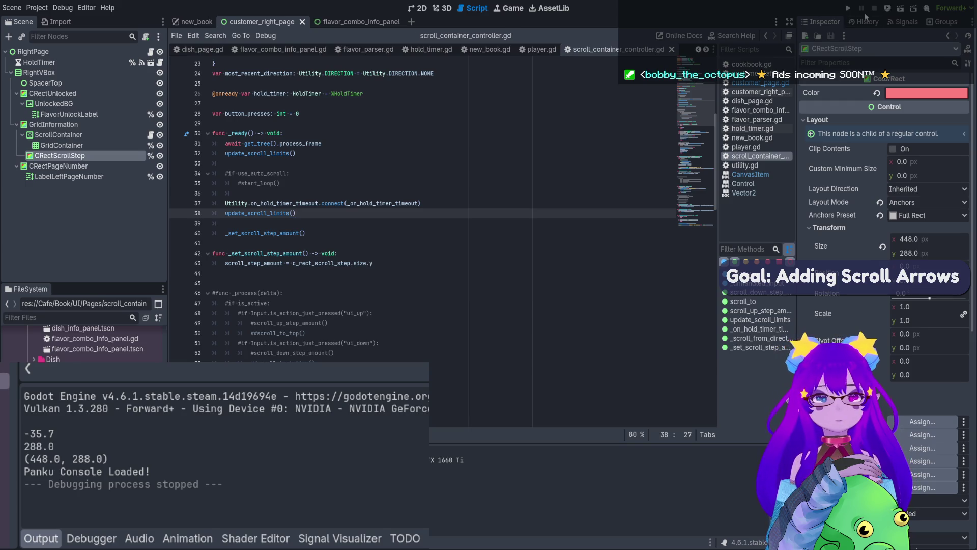
left_click(195, 28)
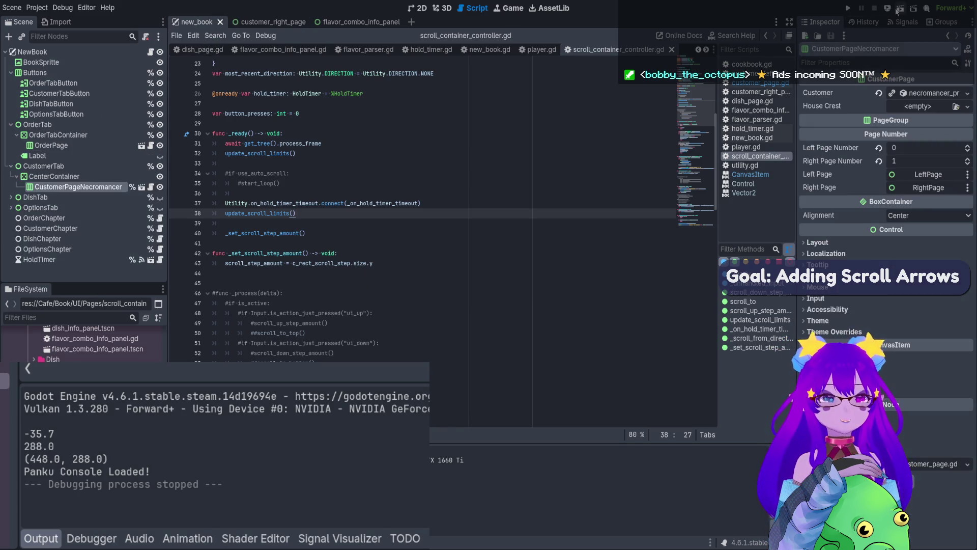
- Run the new_book scene, check the book's Orders page, then stop the game
left_click(888, 9)
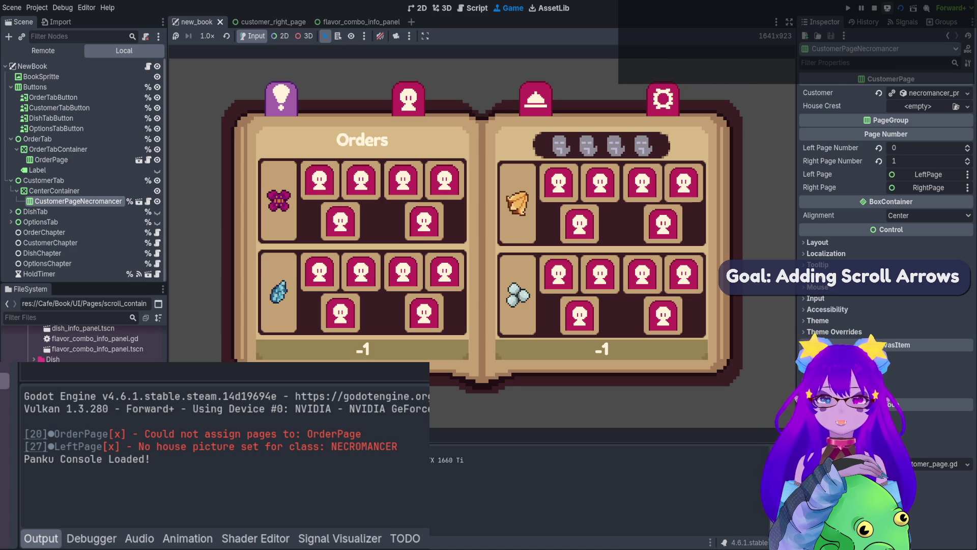
key("F8")
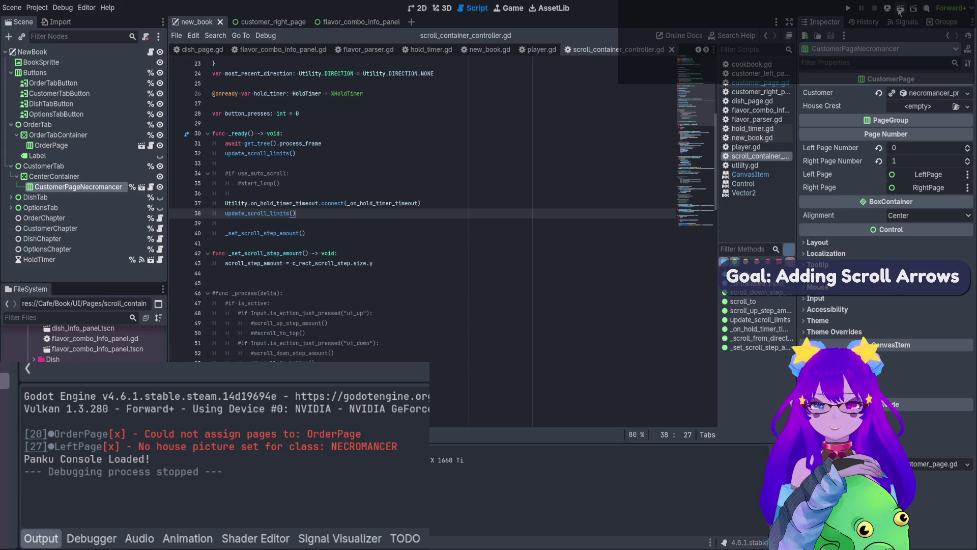
- Run the new_book scene again to show the book with its Orders pages
left_click(900, 9)
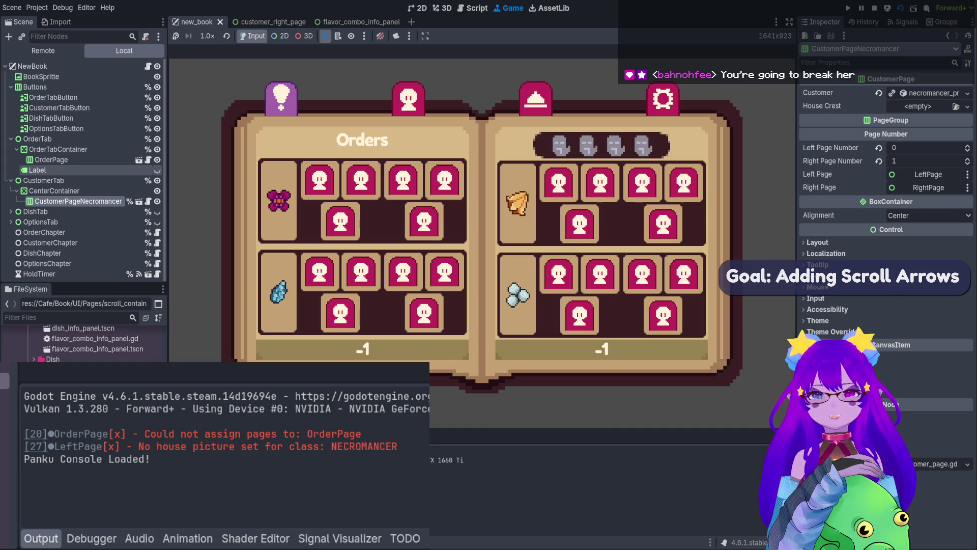
- In the running game, turn the book to the Necromancer customer page, then stop the game
left_click(473, 8)
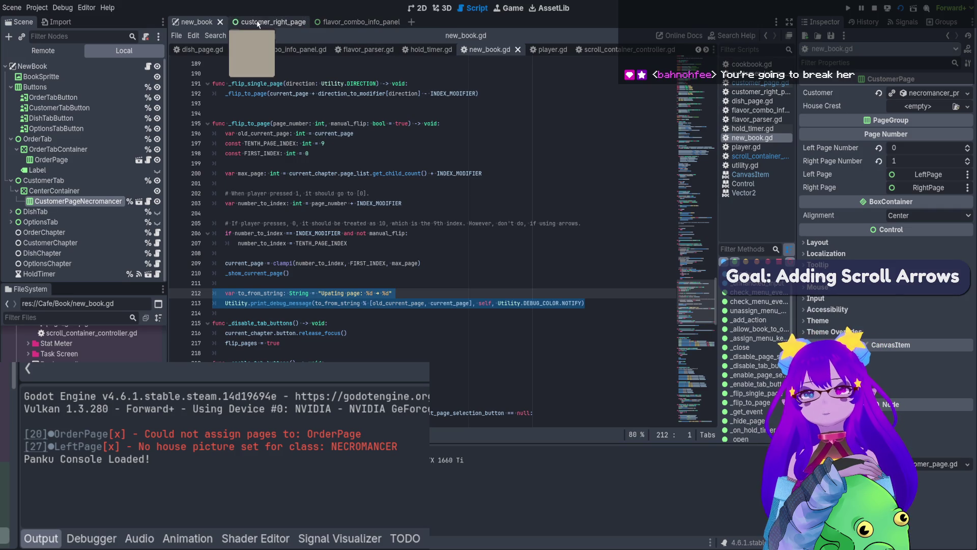
left_click(509, 8)
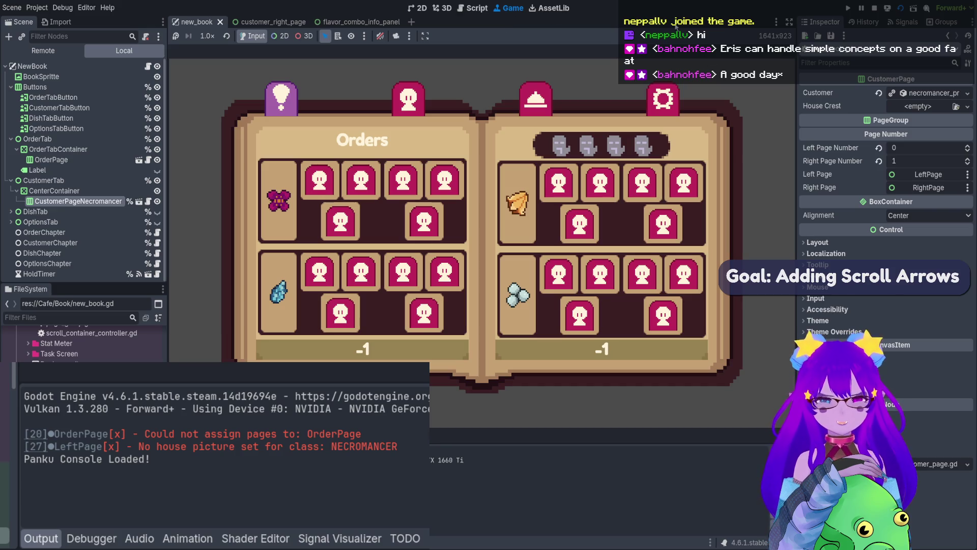
left_click(663, 99)
left_click(408, 99)
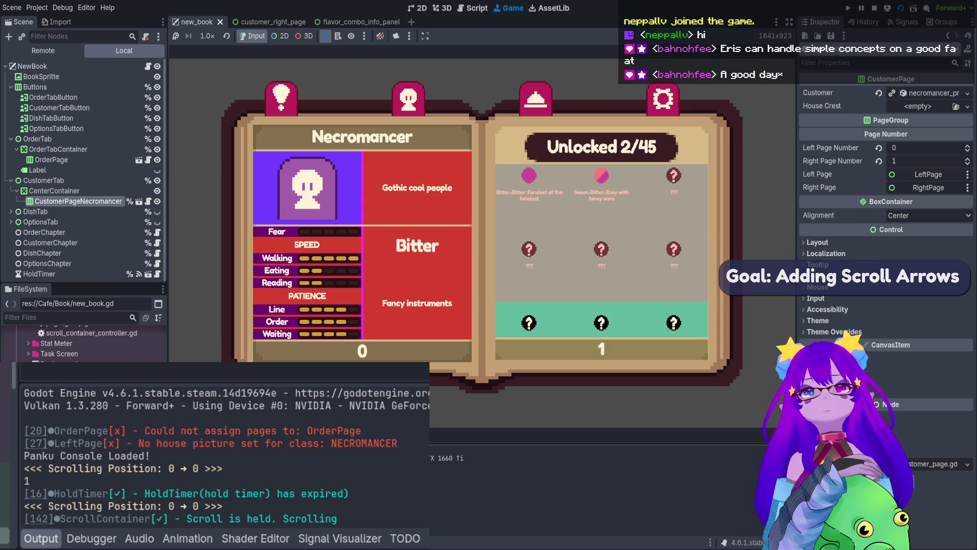
left_click(874, 8)
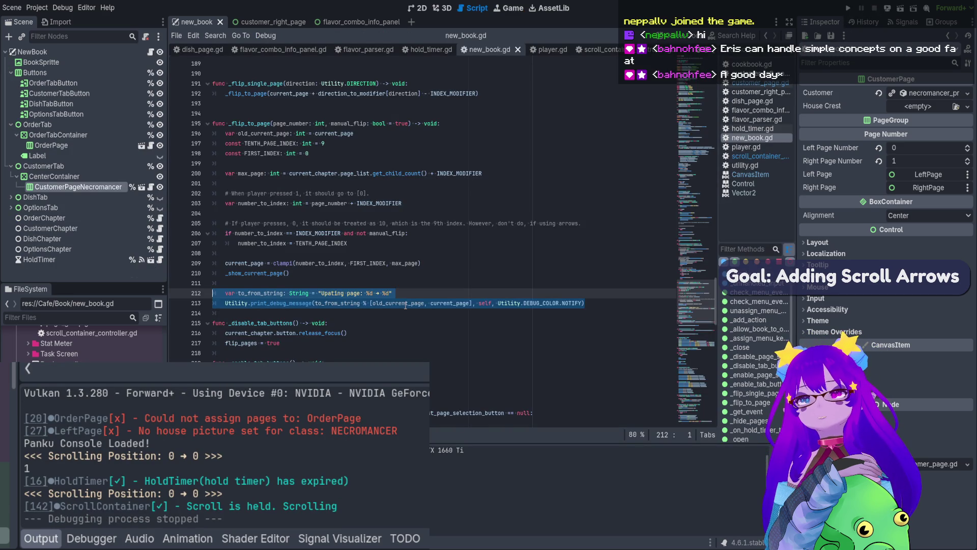
- Open the customer_right_page scene and its scroll_container_controller.gd script
scroll(405, 303, "up", 6)
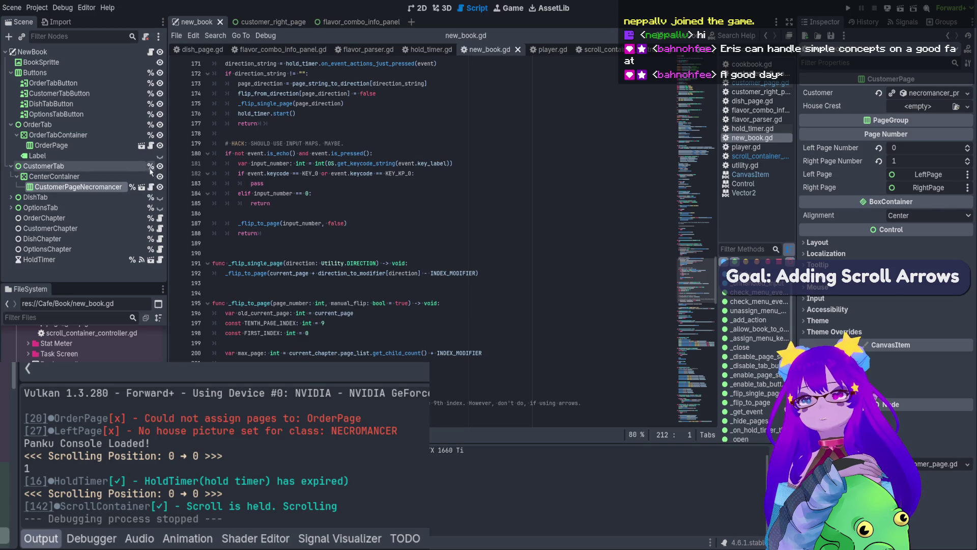
left_click(151, 186)
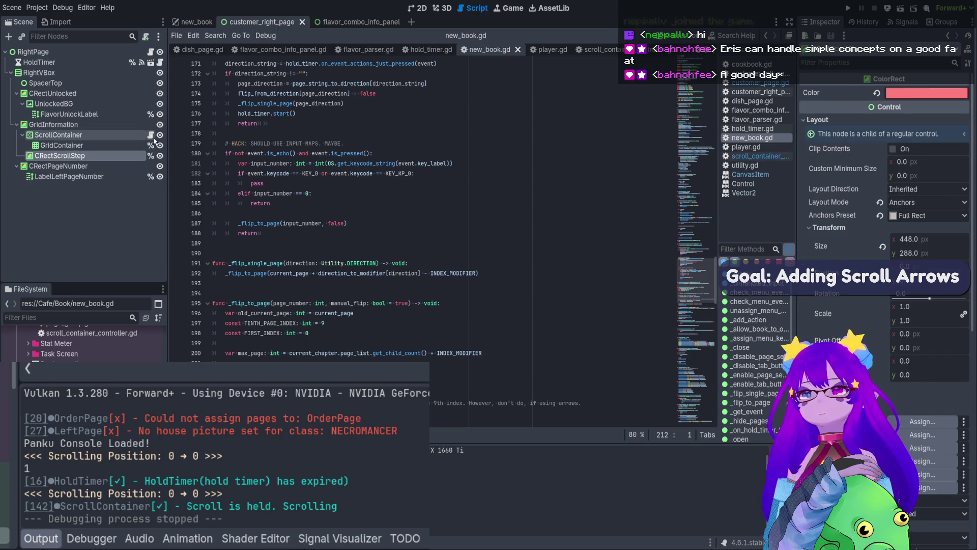
left_click(151, 135)
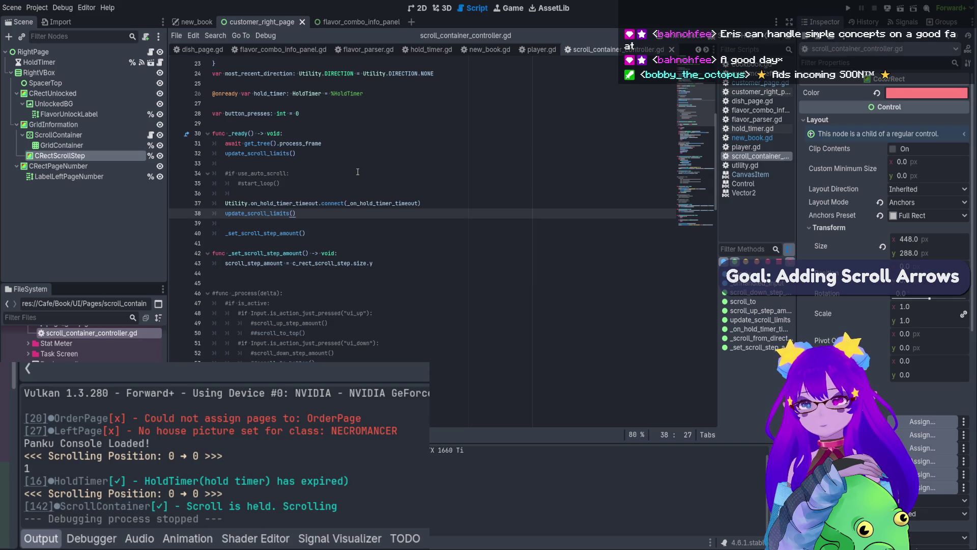
- Insert print(c_rect_scroll_step.size) above the step assignment, save, and run the project
left_click(349, 254)
key("Return")
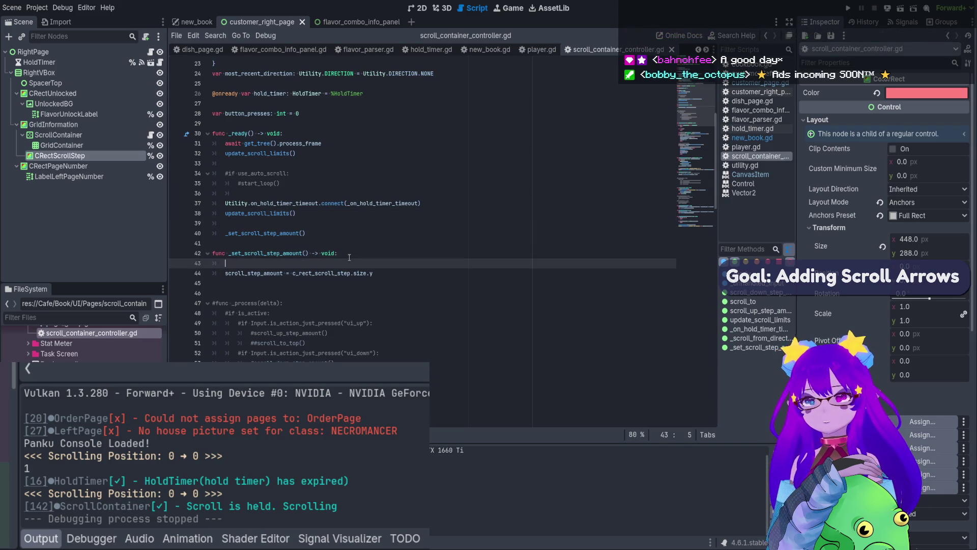
type("print(")
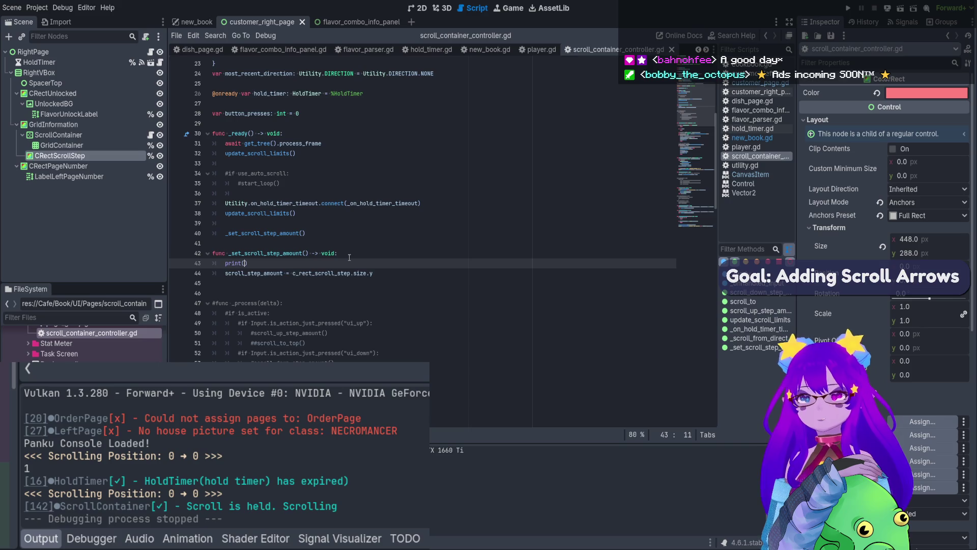
left_click_drag(366, 274, 293, 273)
key("ctrl+c")
left_click(243, 263)
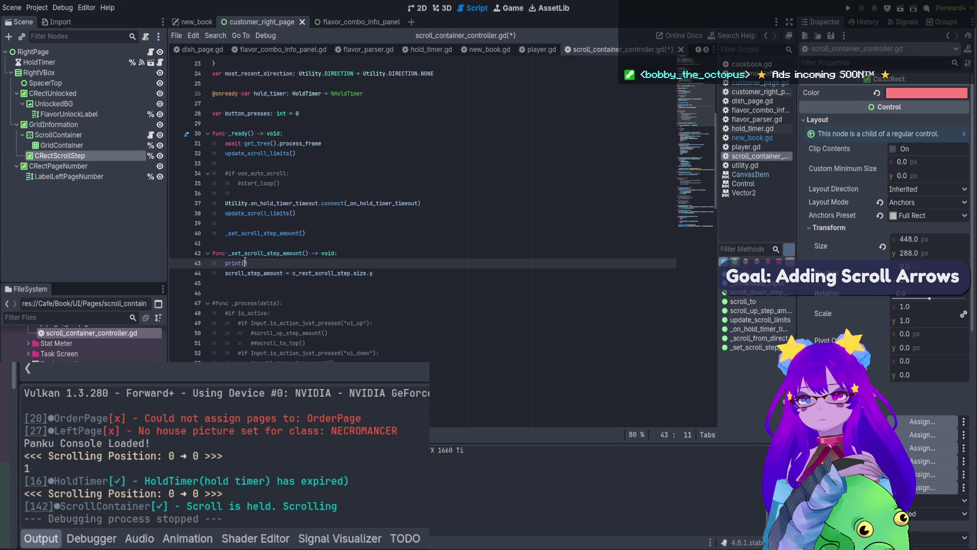
key("ctrl+v")
key("ctrl+s")
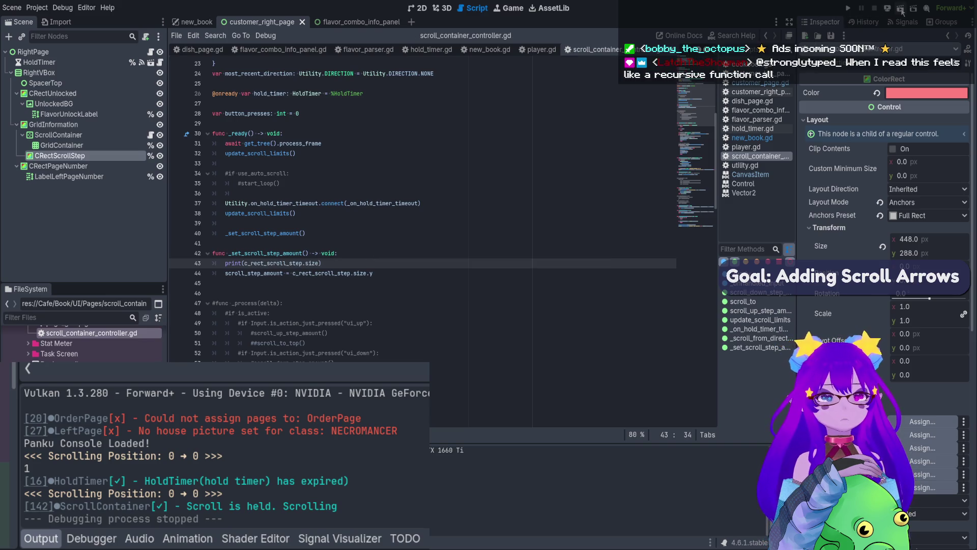
left_click(901, 9)
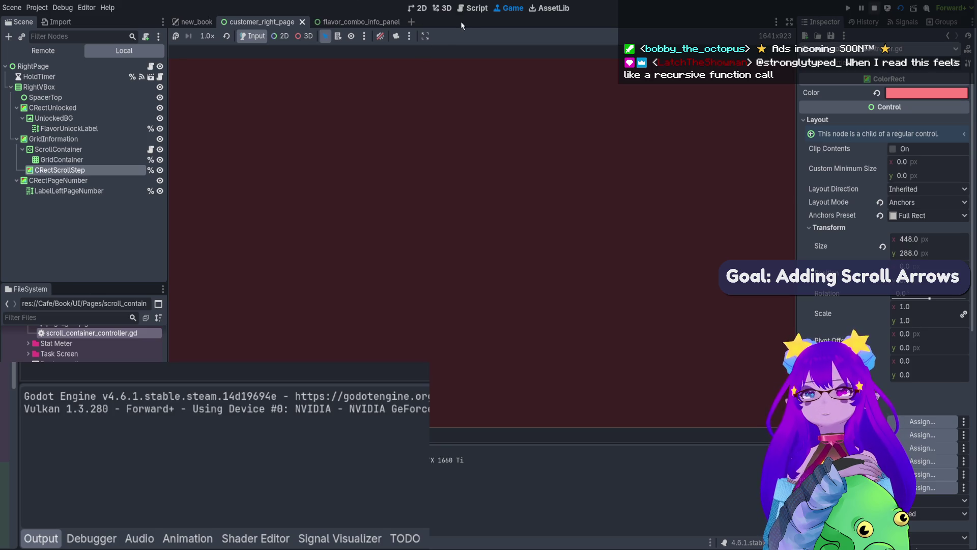
- Run the book scene, confirm the size prints (0.0, 0.0), then stop the game
left_click(903, 8)
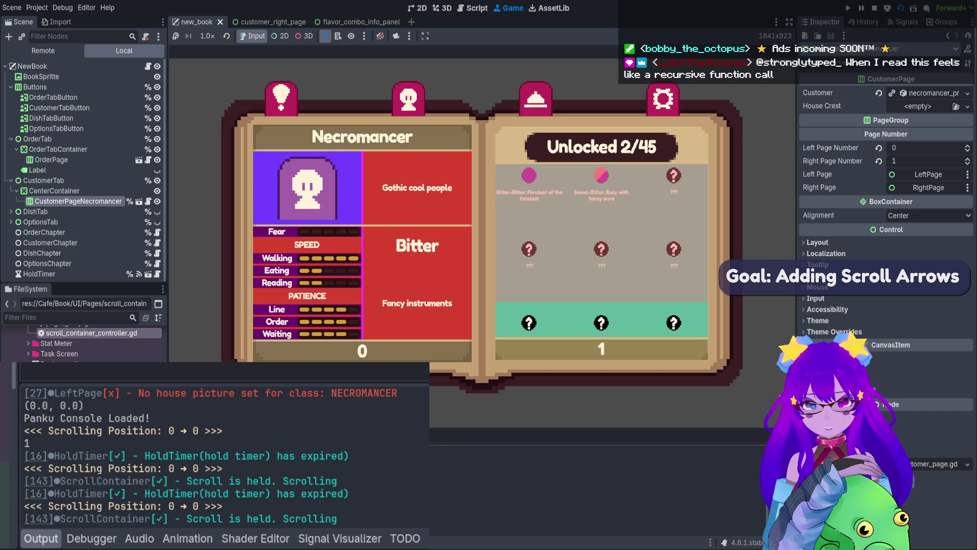
triple_click(53, 406)
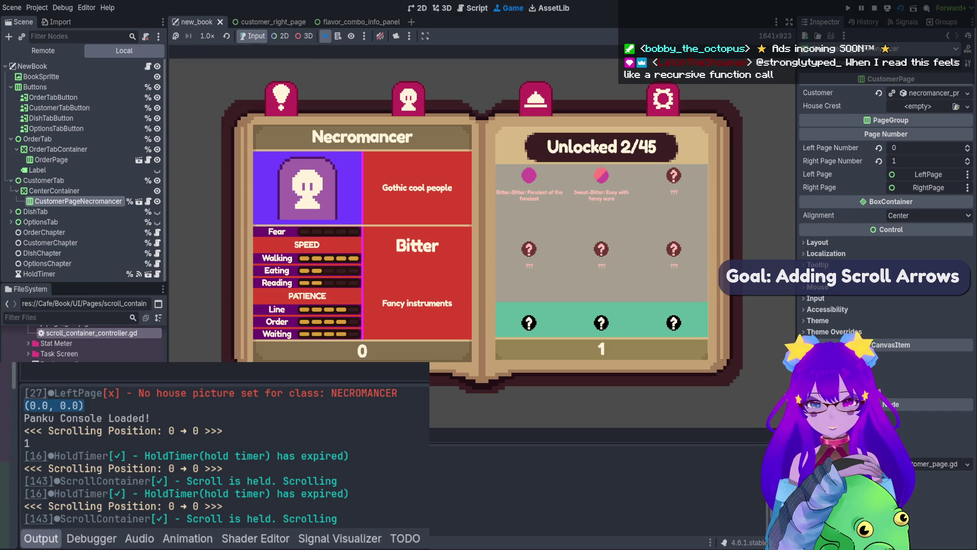
left_click(873, 8)
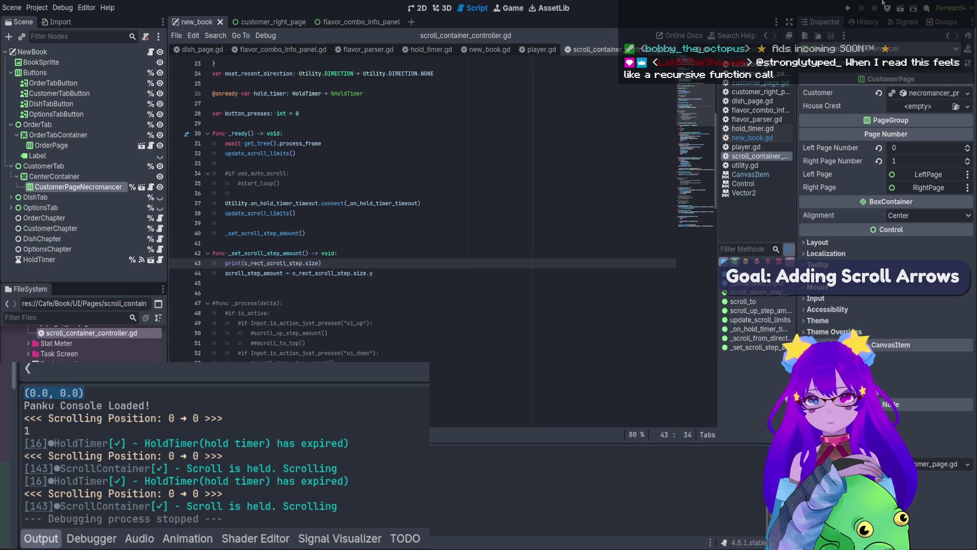
- Copy the size print onto line 39 in _ready, save, and run the game again
left_click_drag(350, 260, 220, 262)
key("ctrl+c")
left_click(312, 223)
key("ctrl+v")
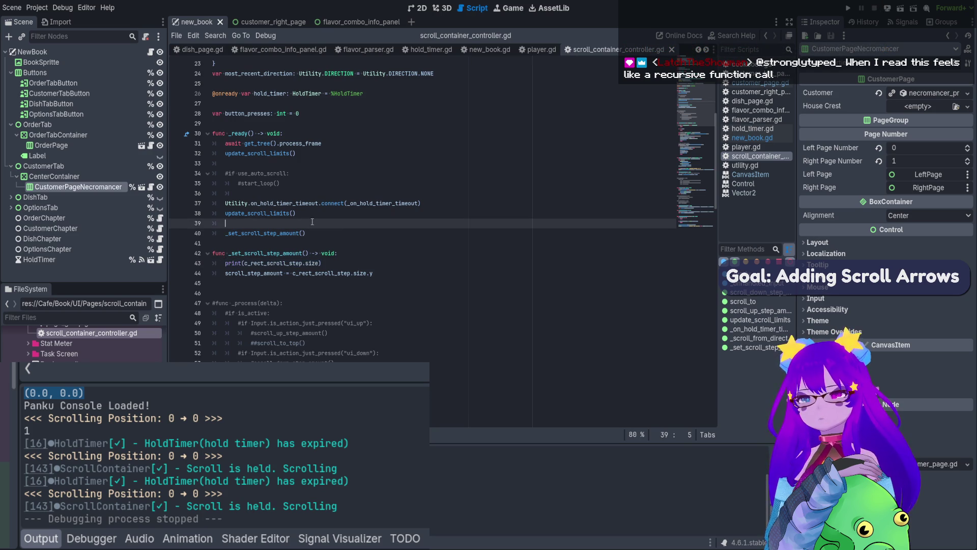
key("ctrl+s")
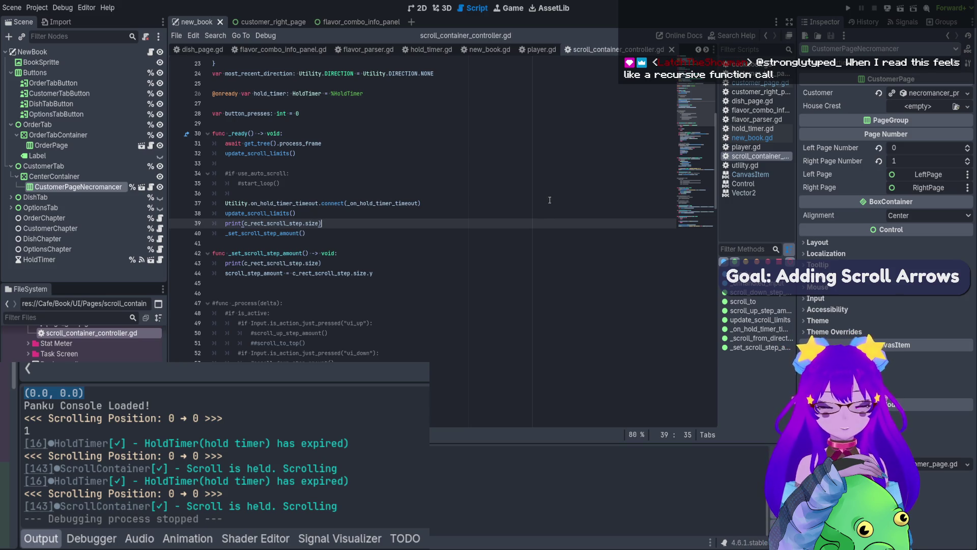
left_click(905, 9)
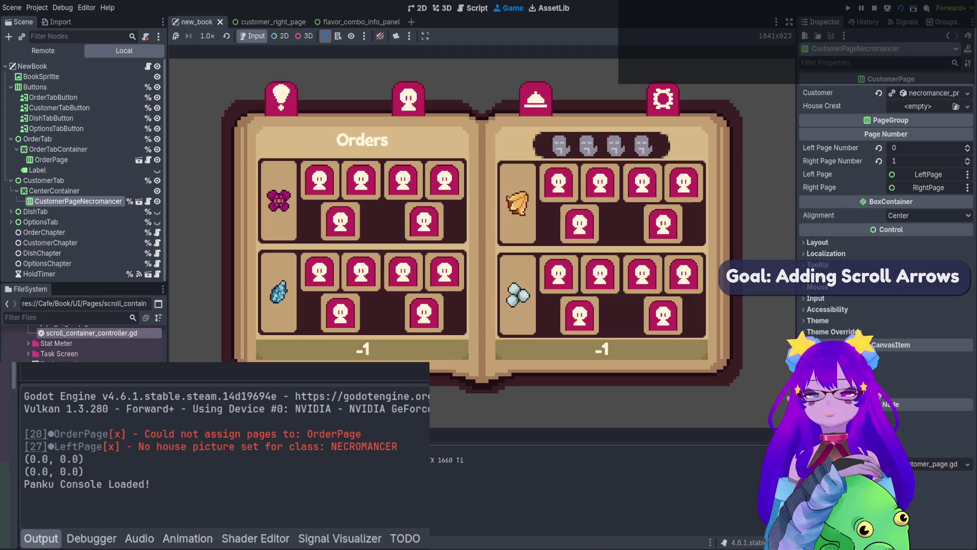
- Turn the running book to Orders, then the Necromancer customer page, and stop the game
left_click(281, 98)
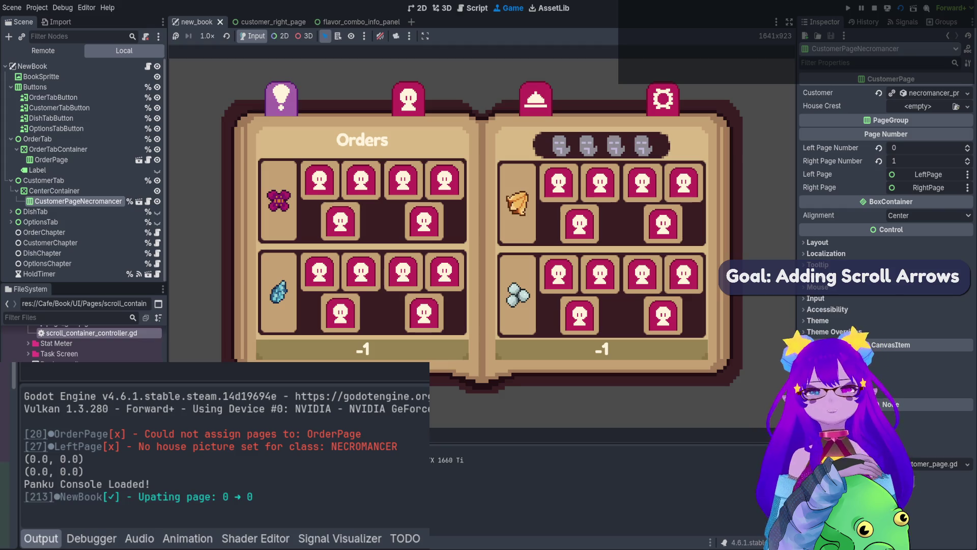
left_click(409, 98)
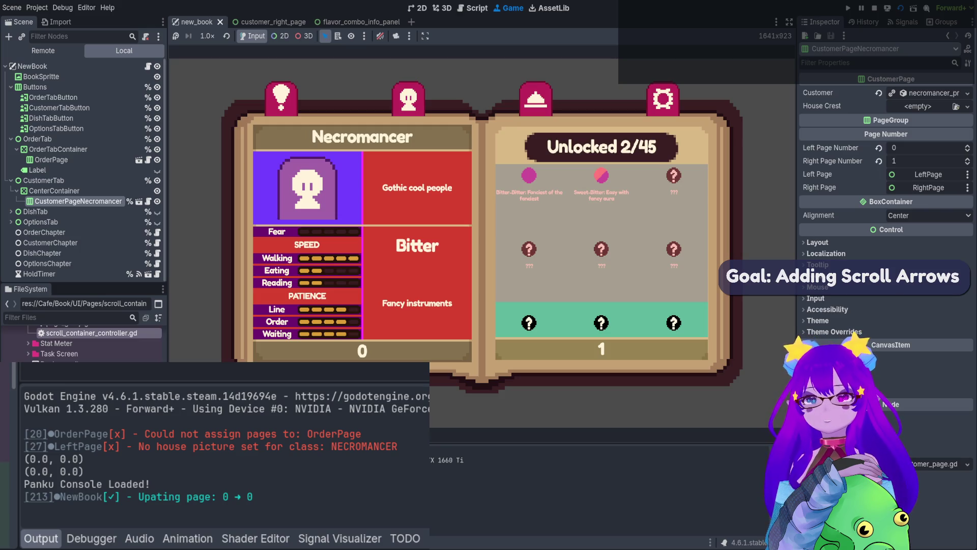
left_click(875, 8)
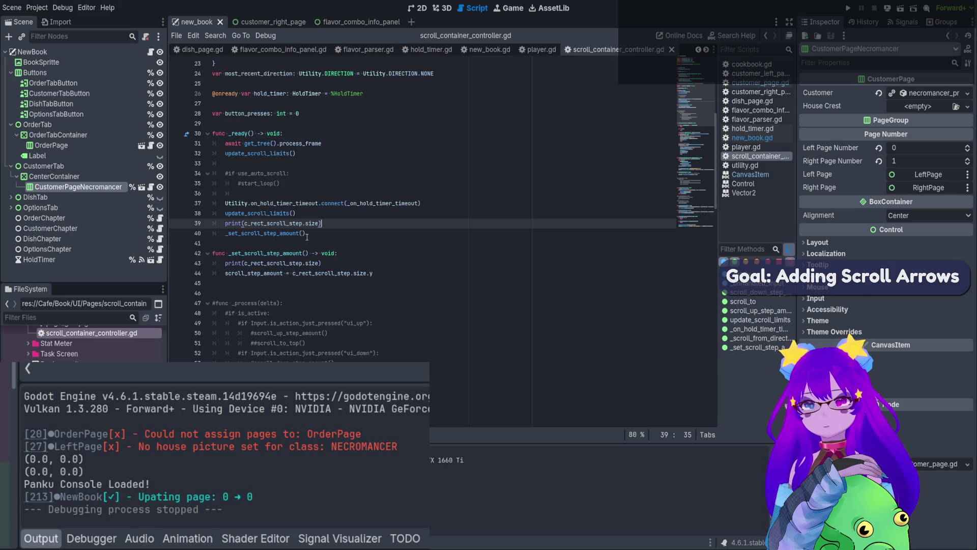
- Delete the duplicate update_scroll_limits() call on line 38 of _ready()
double_click(294, 254)
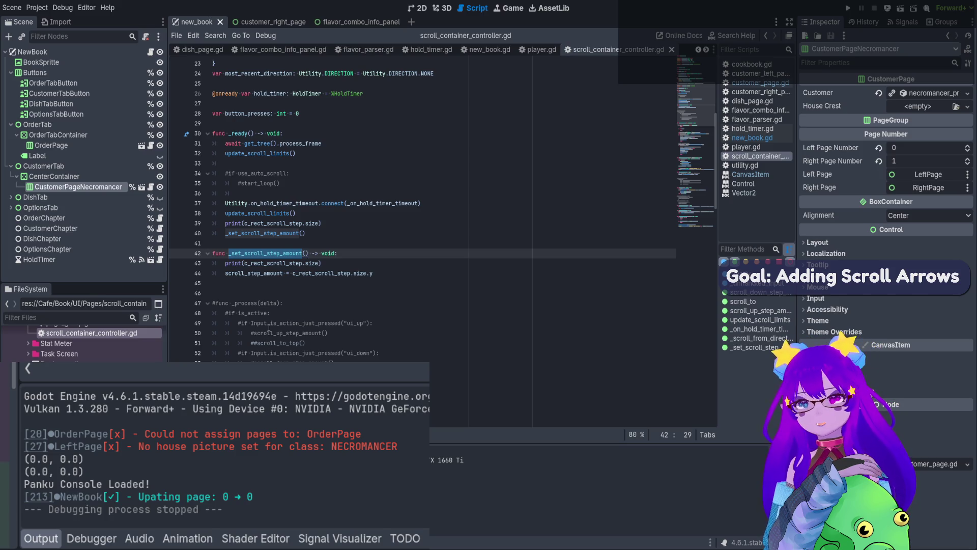
left_click_drag(299, 214, 206, 212)
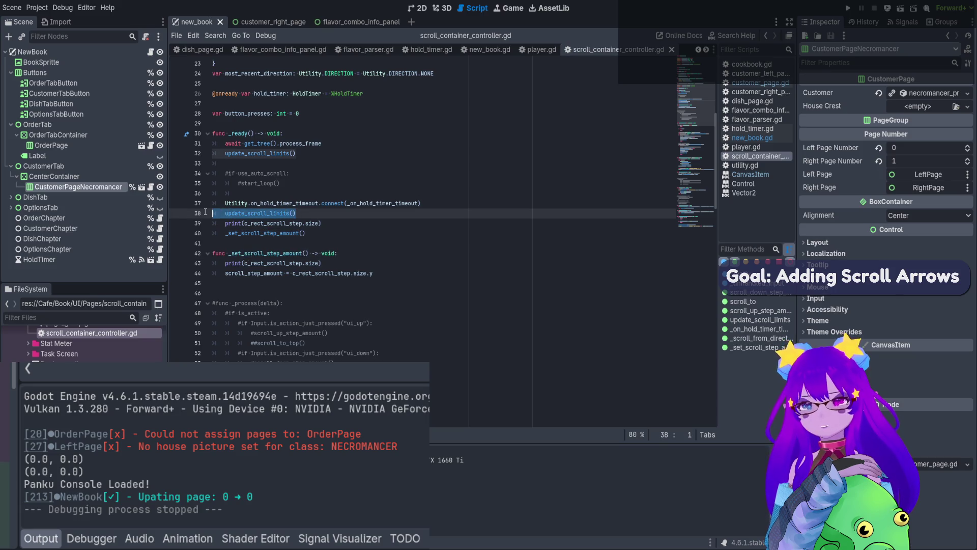
key("BackSpace")
key("BackSpace")
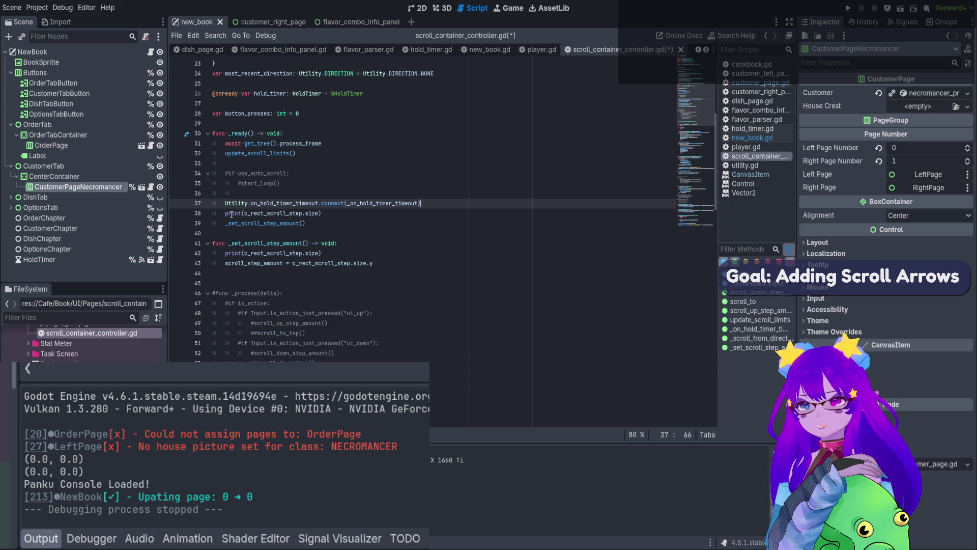
- Add print(c_rect_scroll_step.size) on a new line after _set_scroll_step_amount(), then rerun with F6
left_click(283, 253)
left_click_drag(322, 212, 221, 210)
left_click(316, 224)
key("Return")
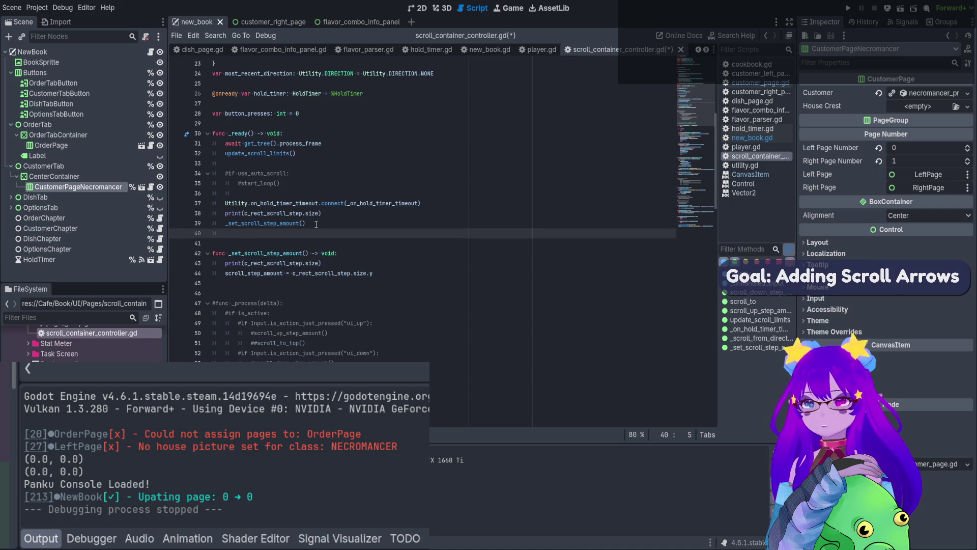
key("ctrl+v")
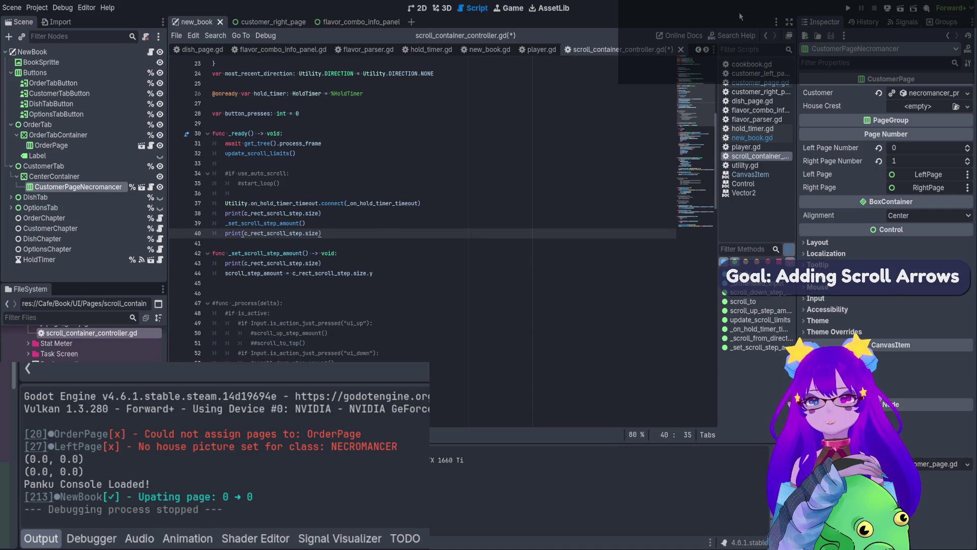
key("F6")
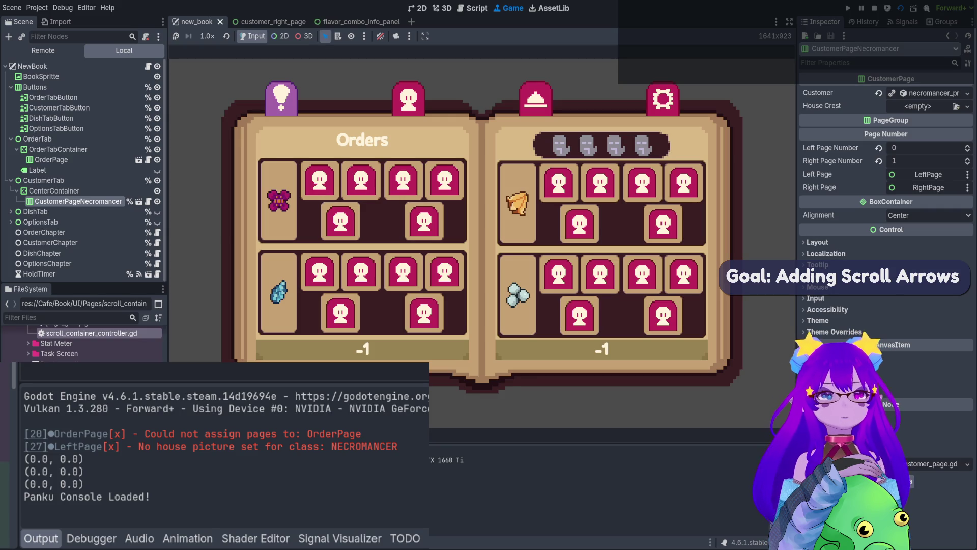
- Stop the game once all three prints show (0.0, 0.0) and return to the script
left_click(875, 8)
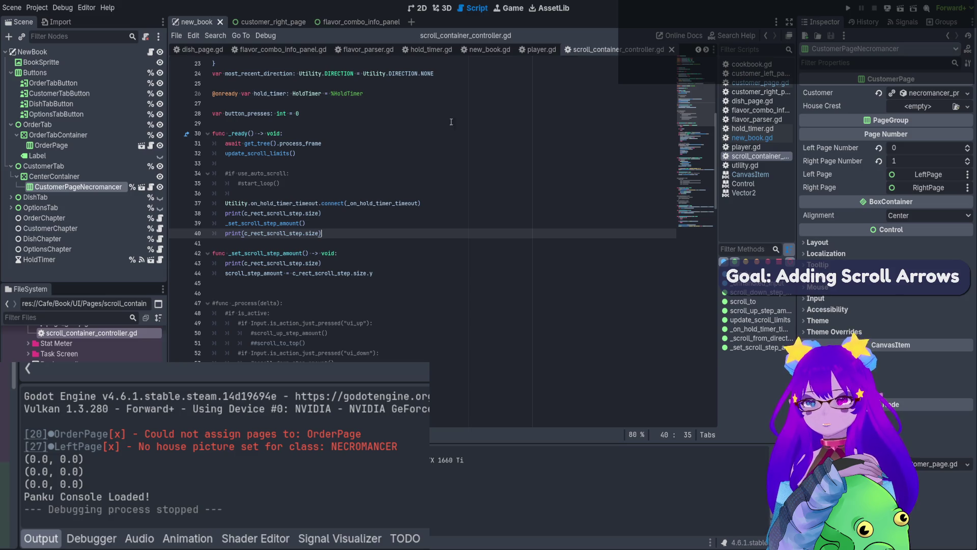
left_click(311, 226)
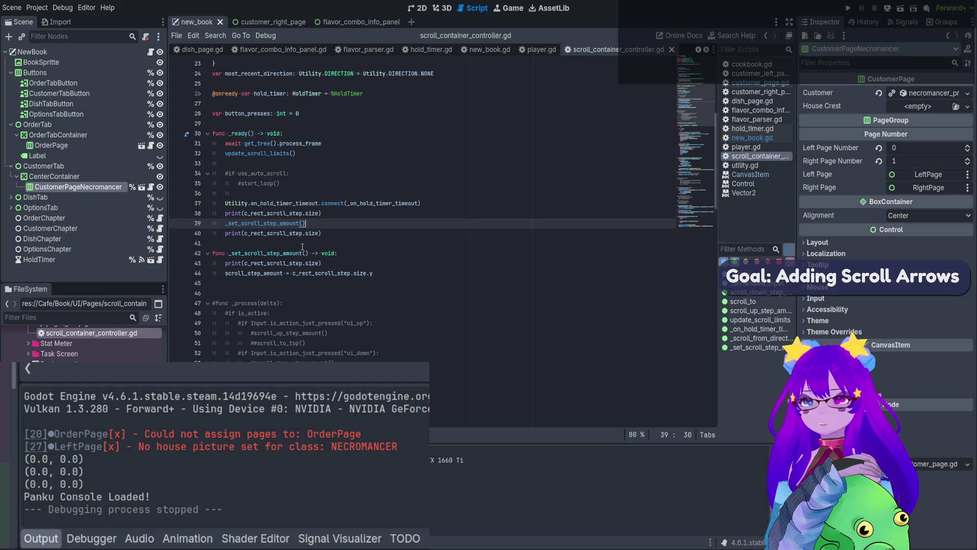